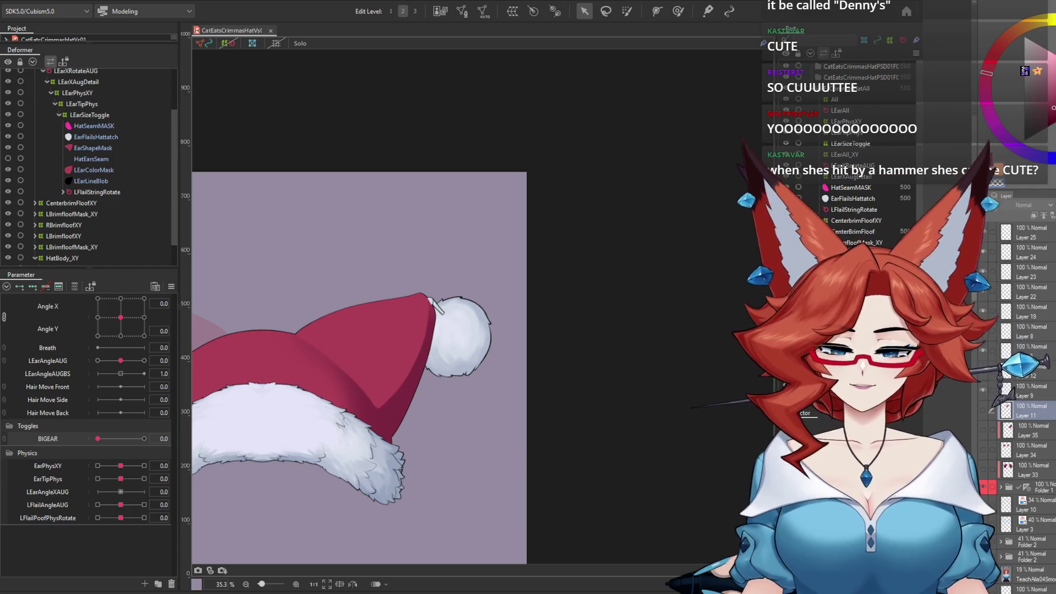
{"action": "left_click_drag", "start_coordinate": [417, 502], "coordinate": [580, 411]}
{"action": "scroll", "coordinate": [579, 411], "scroll_direction": "up", "scroll_amount": 2}
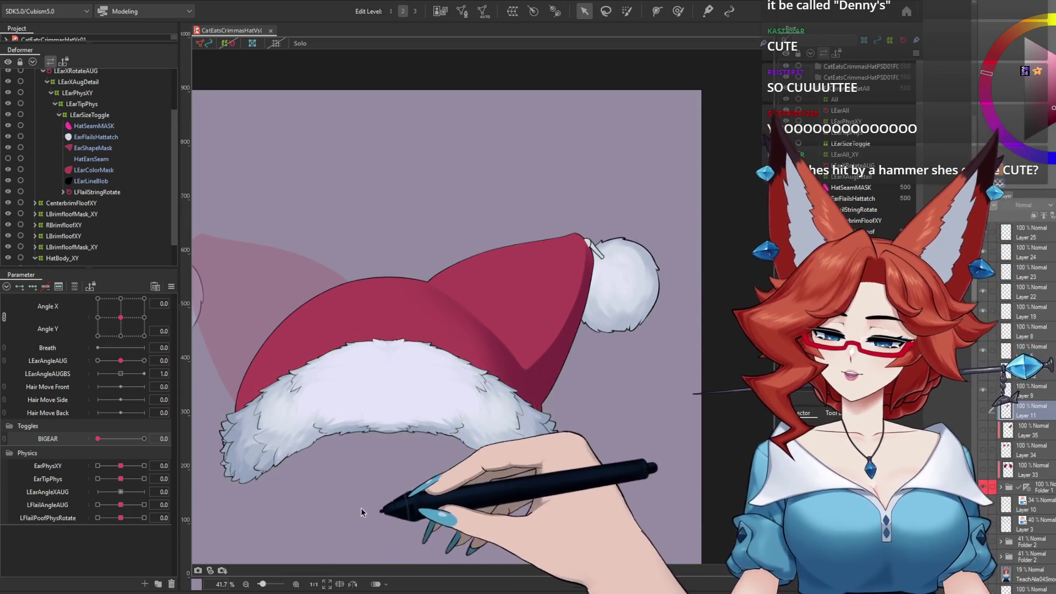
{"action": "left_click", "coordinate": [71, 0]}
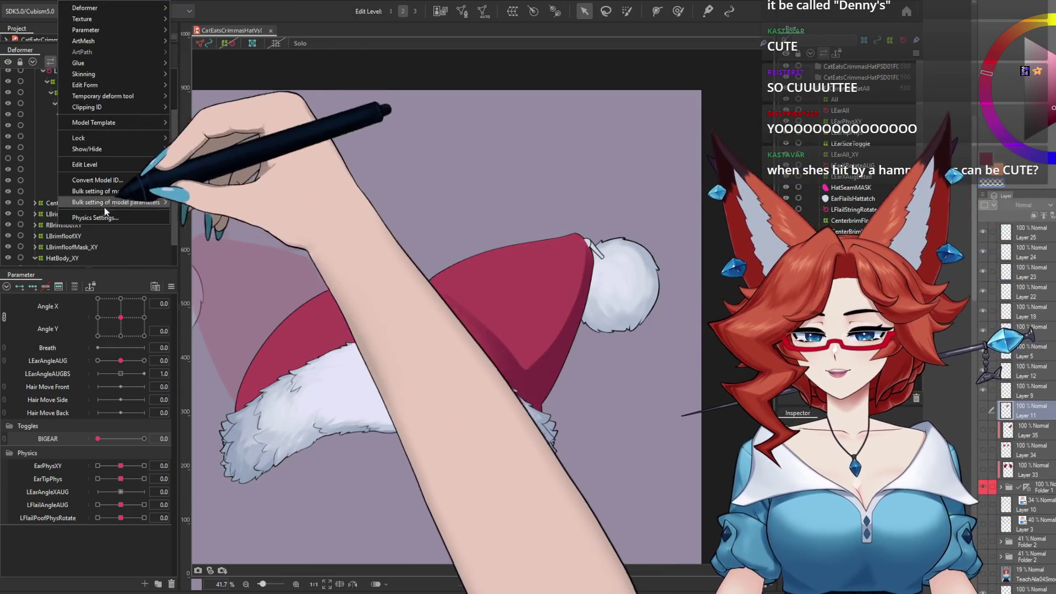
{"action": "left_click", "coordinate": [110, 218]}
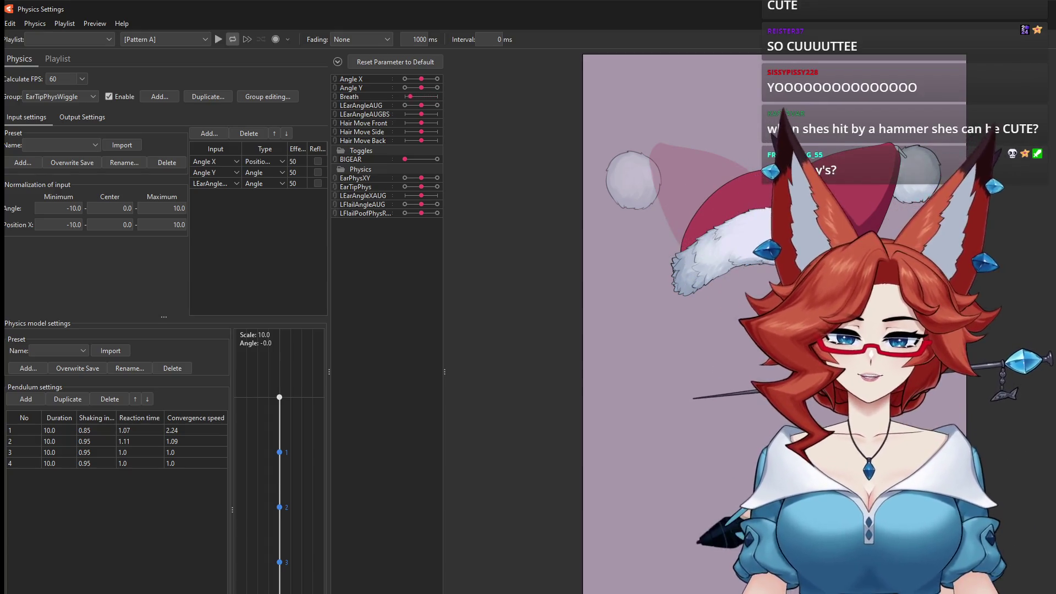
{"action": "double_click", "coordinate": [511, 13]}
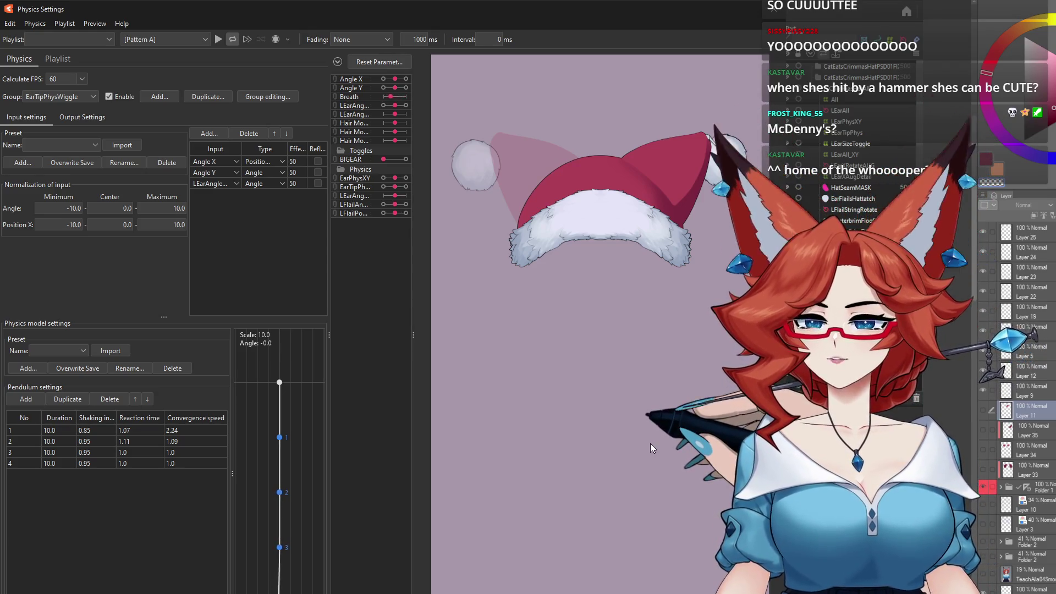
{"action": "mouse_move", "coordinate": [640, 424]}
{"action": "left_mouse_down"}
{"action": "mouse_move", "coordinate": [397, 506]}
{"action": "mouse_move", "coordinate": [781, 324]}
{"action": "left_mouse_up"}
{"action": "mouse_move", "coordinate": [506, 509]}
{"action": "left_mouse_down"}
{"action": "mouse_move", "coordinate": [495, 484]}
{"action": "mouse_move", "coordinate": [429, 473]}
{"action": "mouse_move", "coordinate": [413, 484]}
{"action": "mouse_move", "coordinate": [445, 465]}
{"action": "left_mouse_up"}
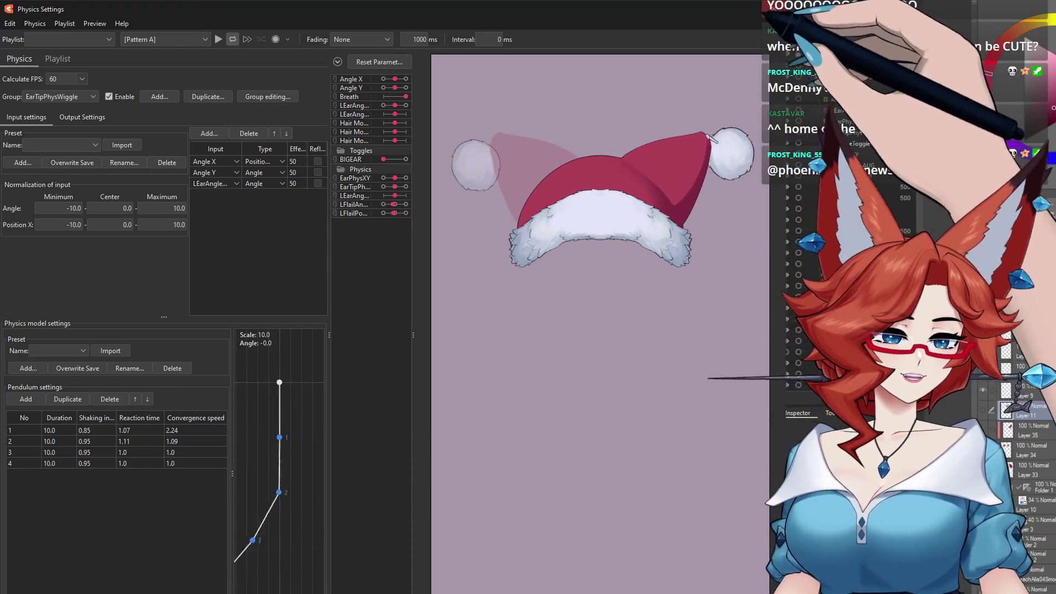
{"action": "key", "text": "Escape"}
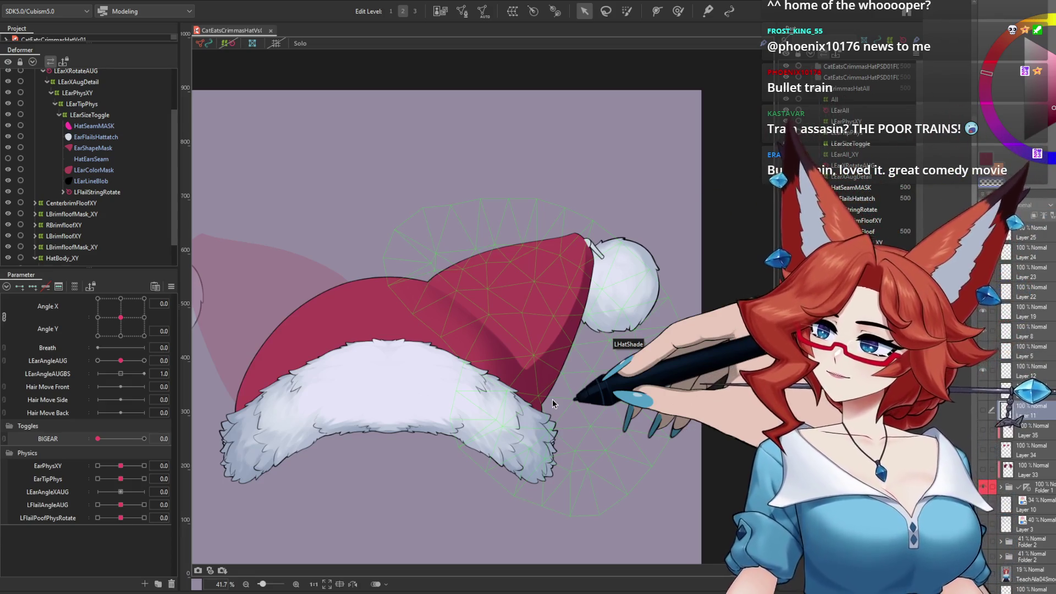
Turn the head to check the hat deformation, then reset the angles to neutral.
{"action": "mouse_move", "coordinate": [120, 318]}
{"action": "left_mouse_down"}
{"action": "mouse_move", "coordinate": [104, 325]}
{"action": "mouse_move", "coordinate": [141, 342]}
{"action": "mouse_move", "coordinate": [139, 361]}
{"action": "left_mouse_up"}
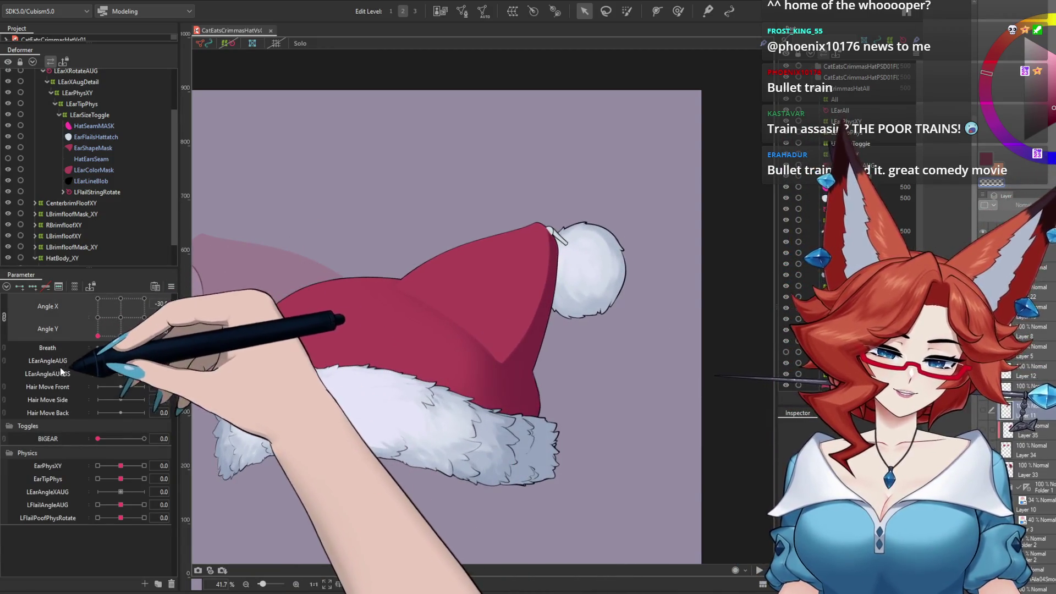
{"action": "left_click", "coordinate": [121, 317]}
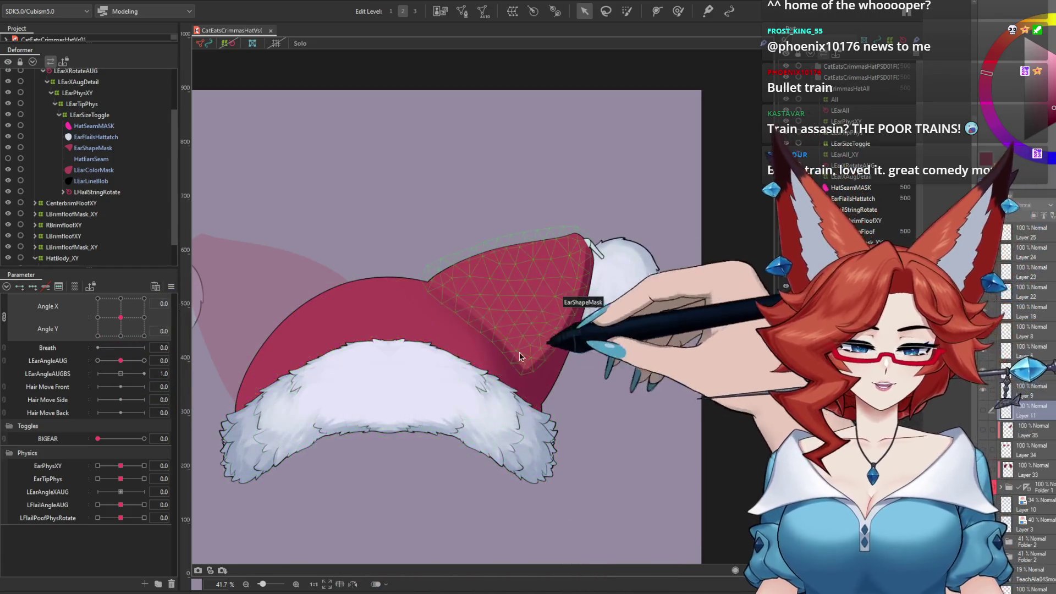
{"action": "left_click", "coordinate": [516, 418]}
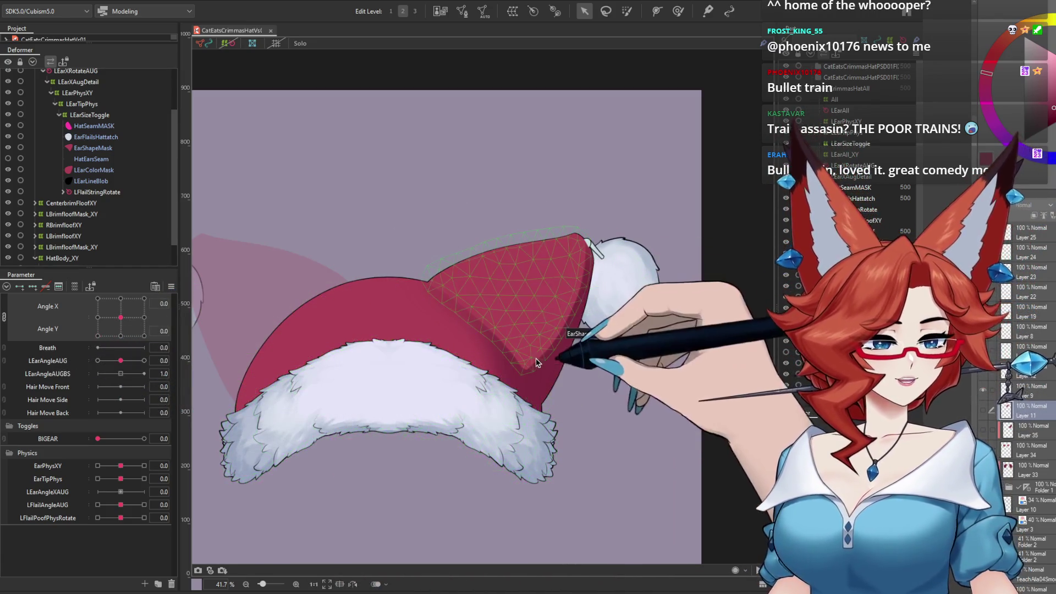
{"action": "scroll", "coordinate": [858, 154], "scroll_direction": "down", "scroll_amount": 1}
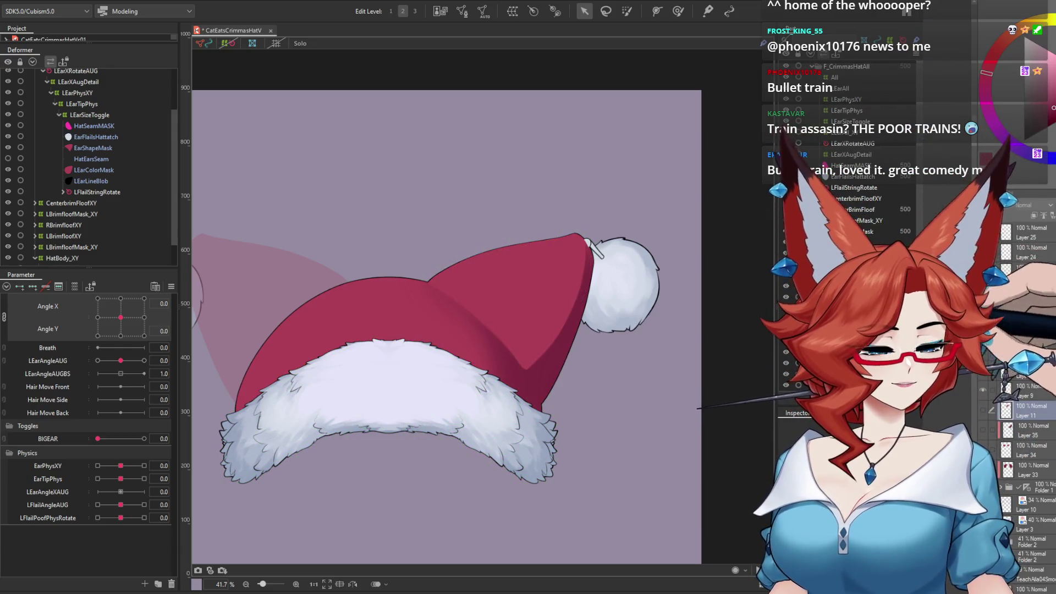
Select LHatShade and hide it, then show it again to compare the shading.
{"action": "left_click", "coordinate": [858, 242]}
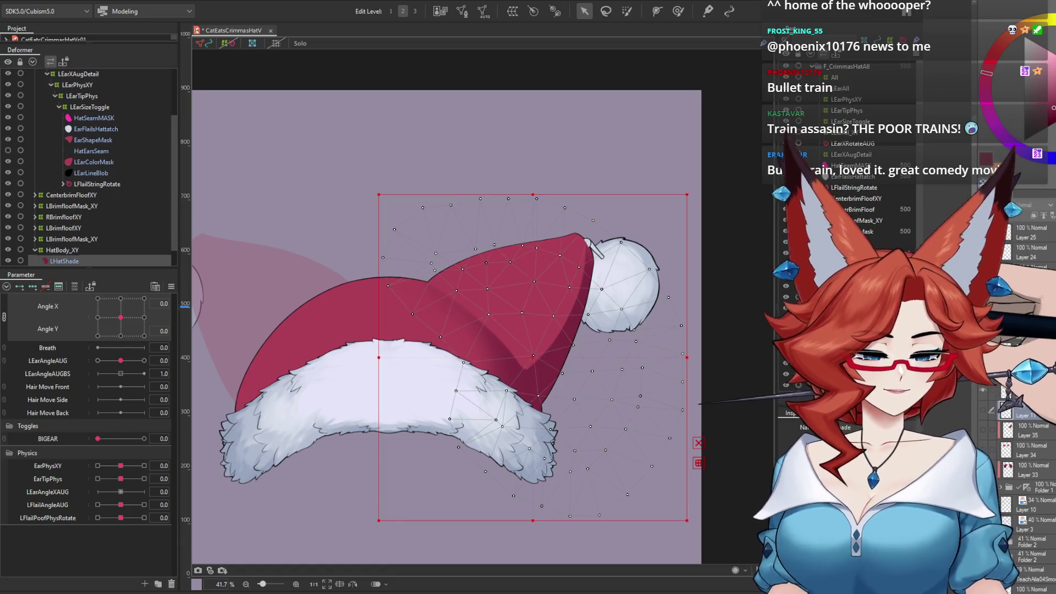
{"action": "left_click", "coordinate": [774, 448]}
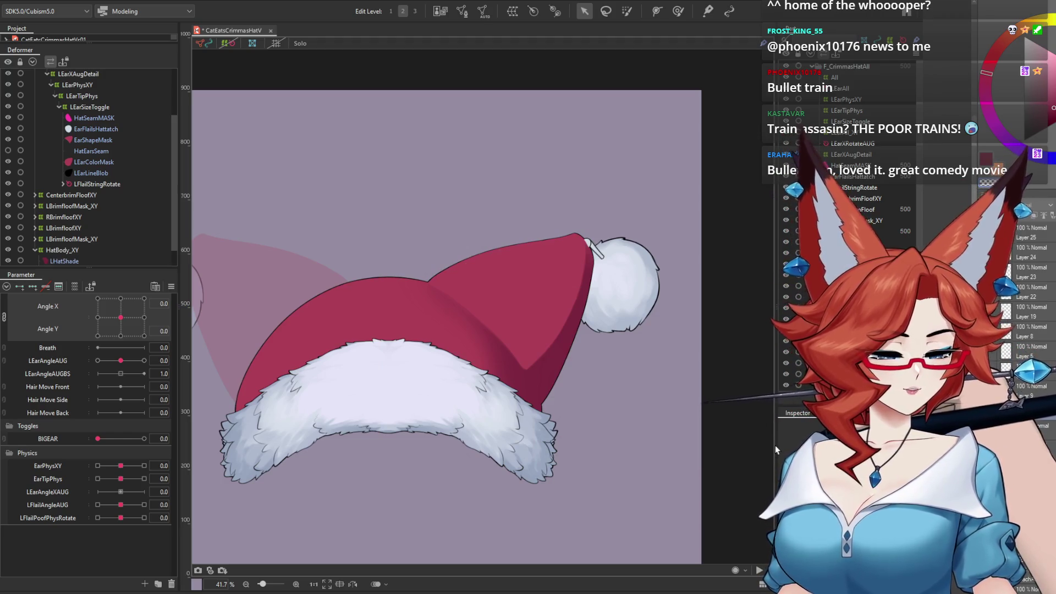
{"action": "left_click_drag", "start_coordinate": [774, 446], "coordinate": [728, 450]}
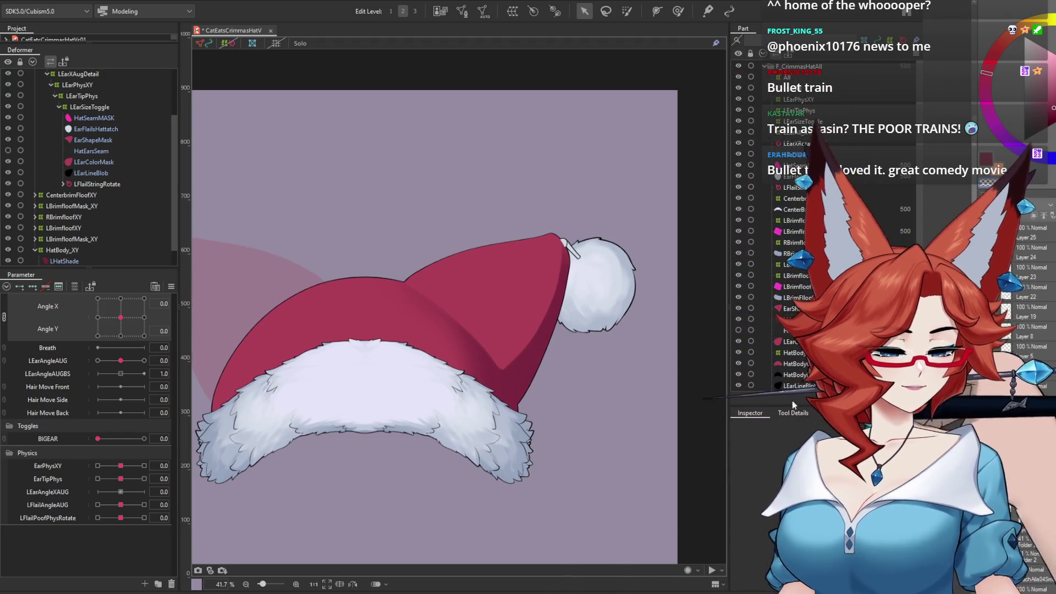
{"action": "left_click", "coordinate": [781, 319]}
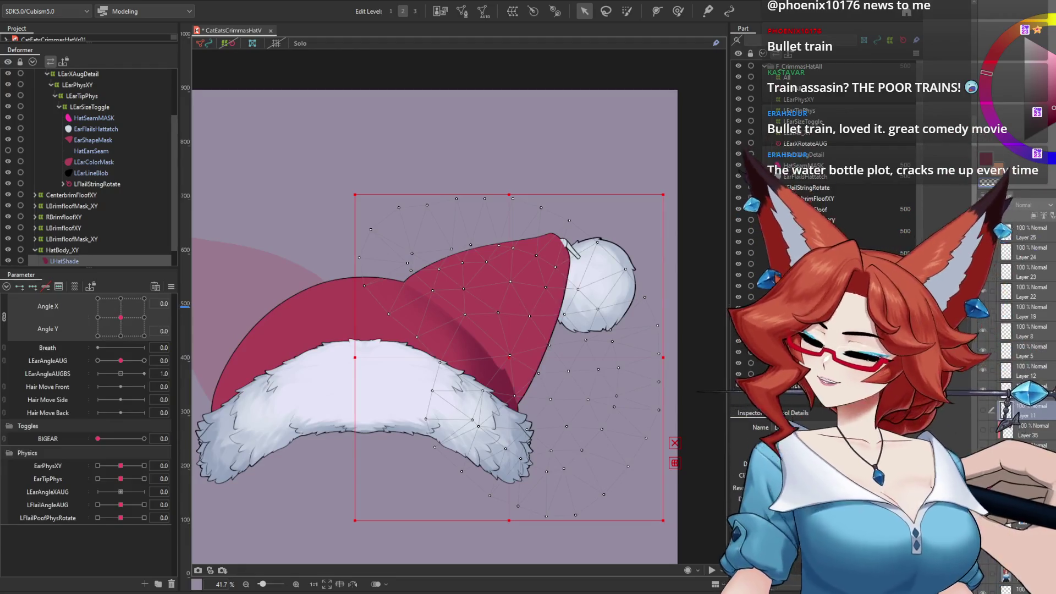
{"action": "left_click", "coordinate": [738, 319]}
{"action": "left_click", "coordinate": [738, 319]}
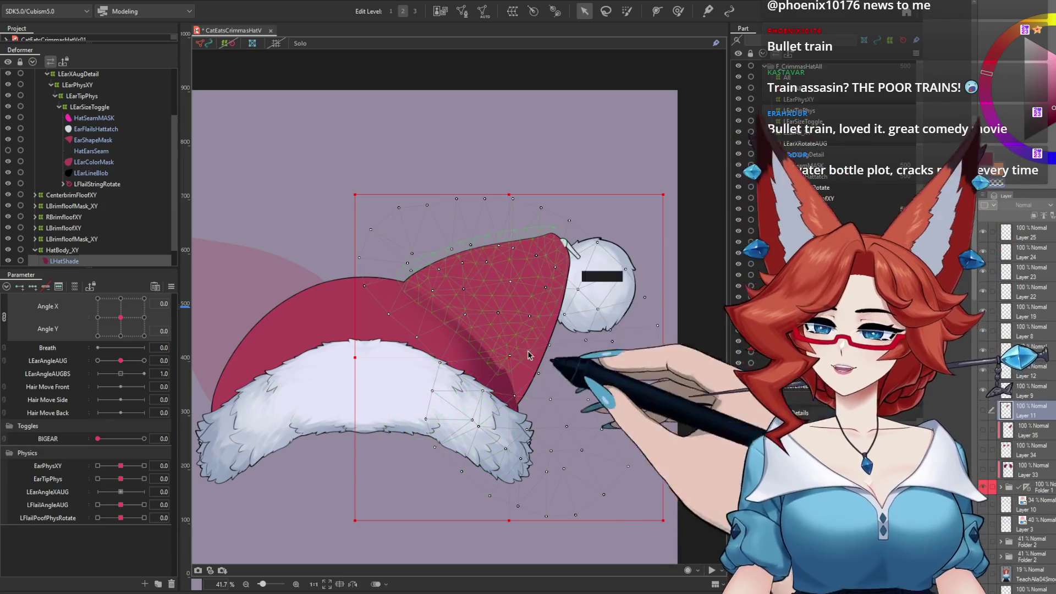
Set BIGEAR to 1.0 so the hat point becomes a tall ear cone, then select Layer 25 in the drawing.
{"action": "left_click_drag", "start_coordinate": [515, 402], "coordinate": [549, 368]}
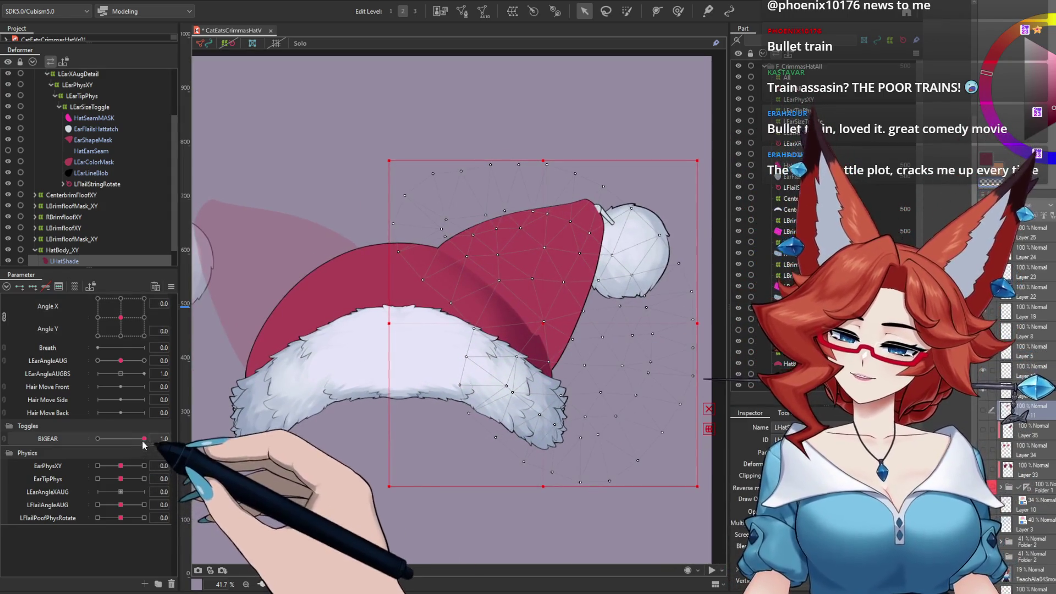
{"action": "left_click", "coordinate": [144, 439]}
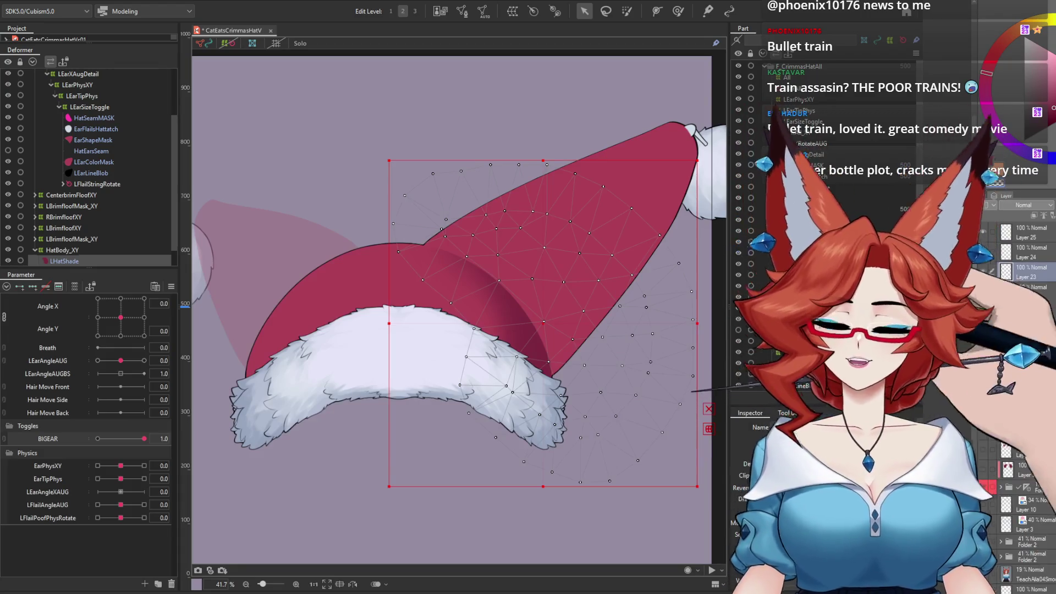
{"action": "left_click", "coordinate": [1033, 240]}
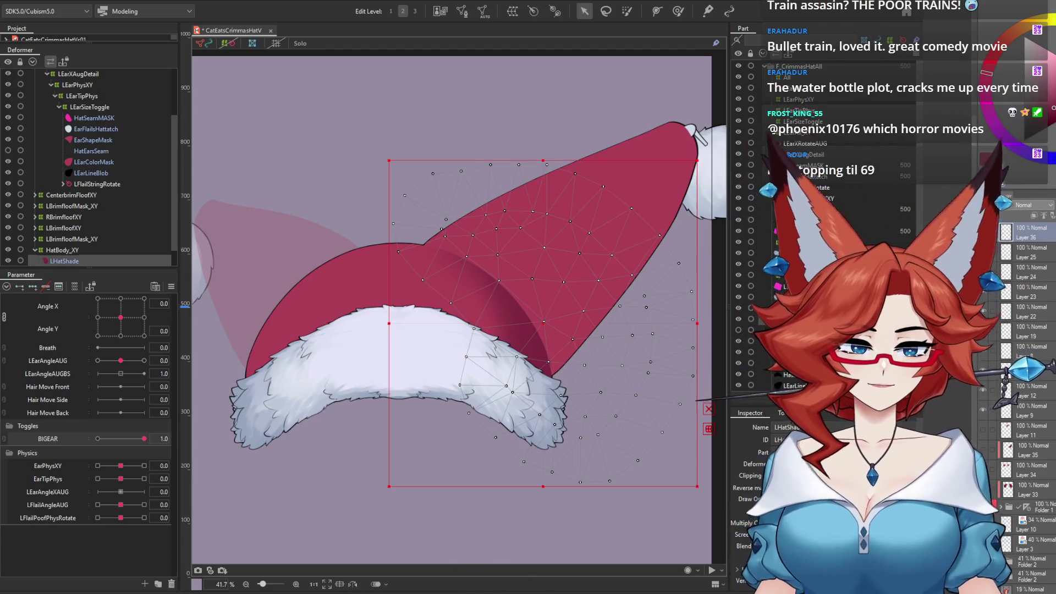
{"action": "key", "text": "alt+Tab"}
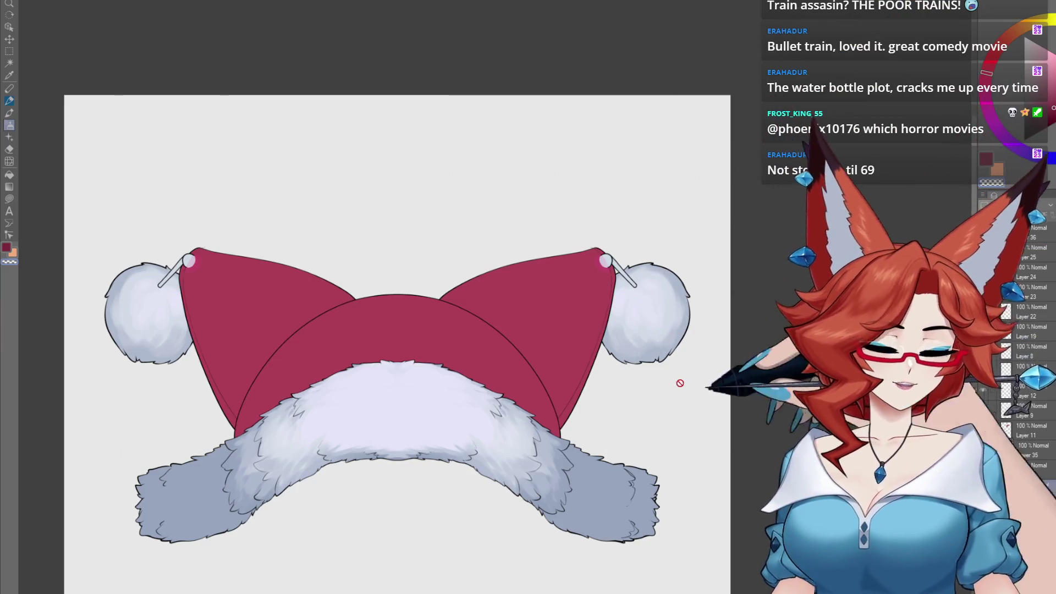
Zoom in on the hat and move the red HatBody layer in Folder 1 above the fur layers.
{"action": "left_click_drag", "start_coordinate": [680, 384], "coordinate": [644, 279]}
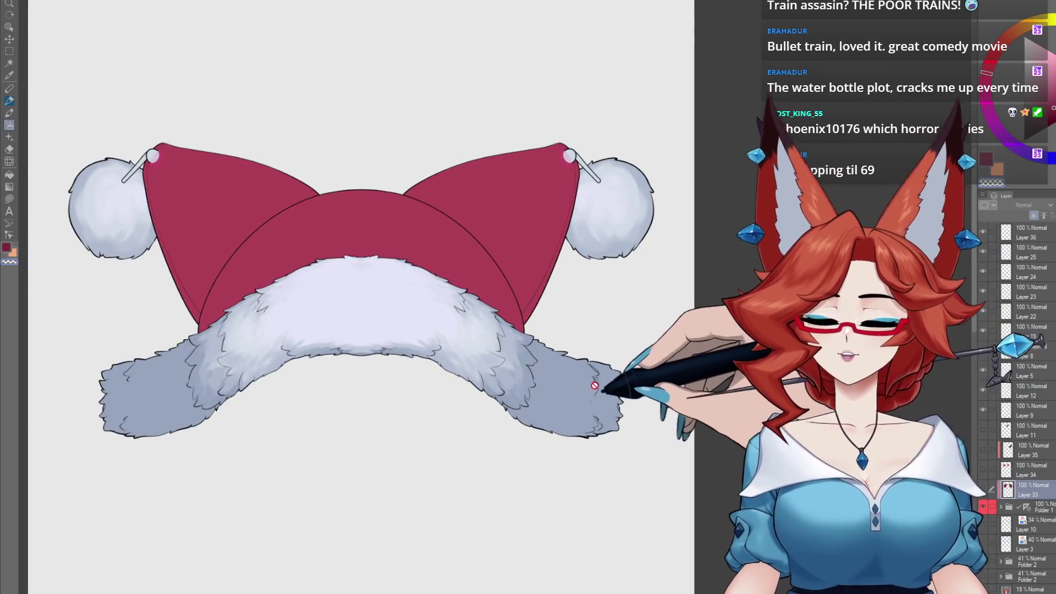
{"action": "scroll", "coordinate": [594, 386], "scroll_direction": "up", "scroll_amount": 3}
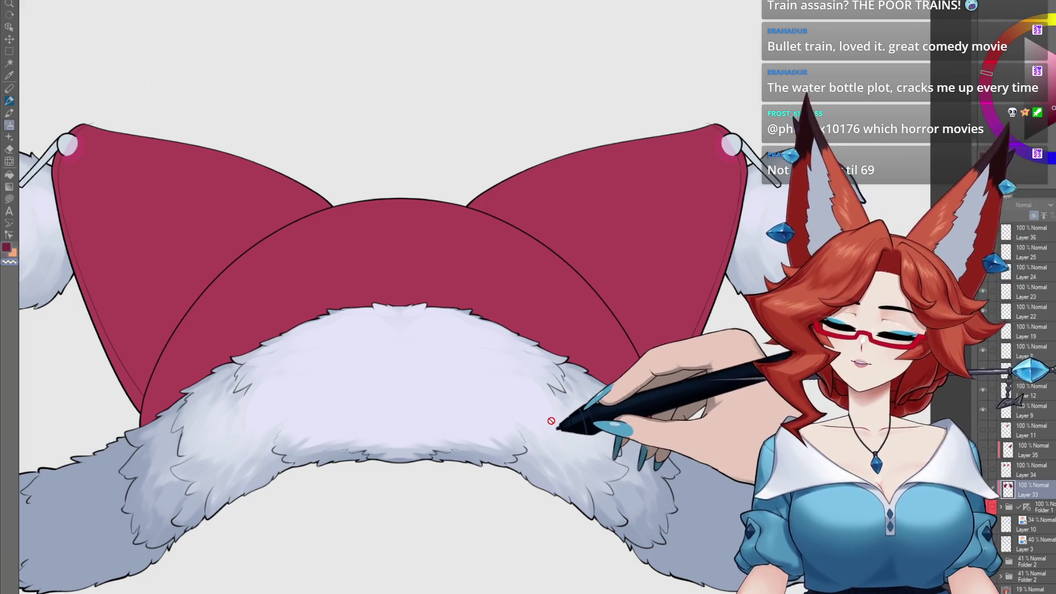
{"action": "key", "text": "o"}
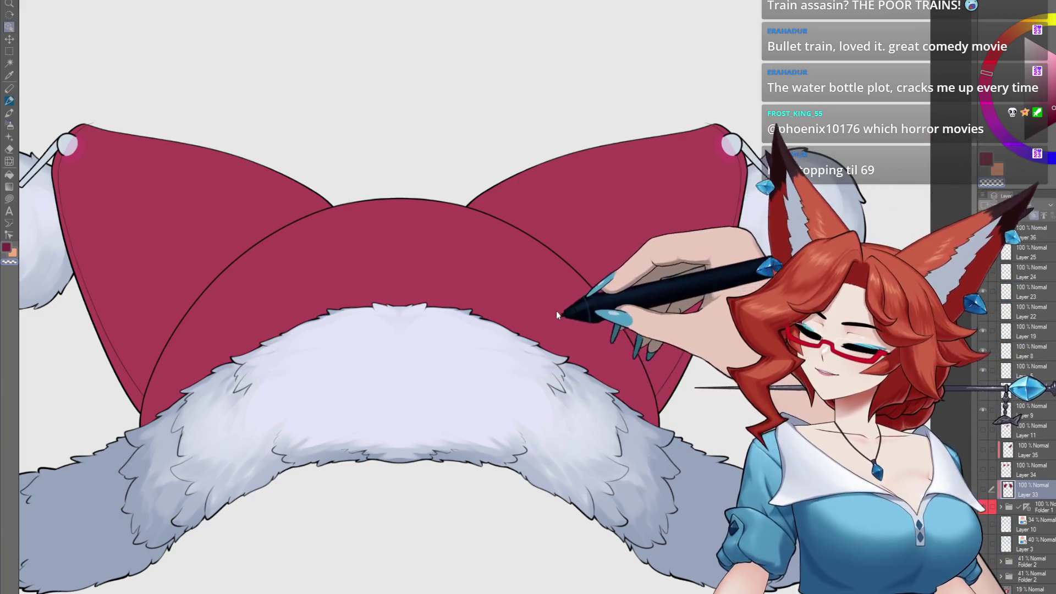
{"action": "left_click", "coordinate": [545, 394]}
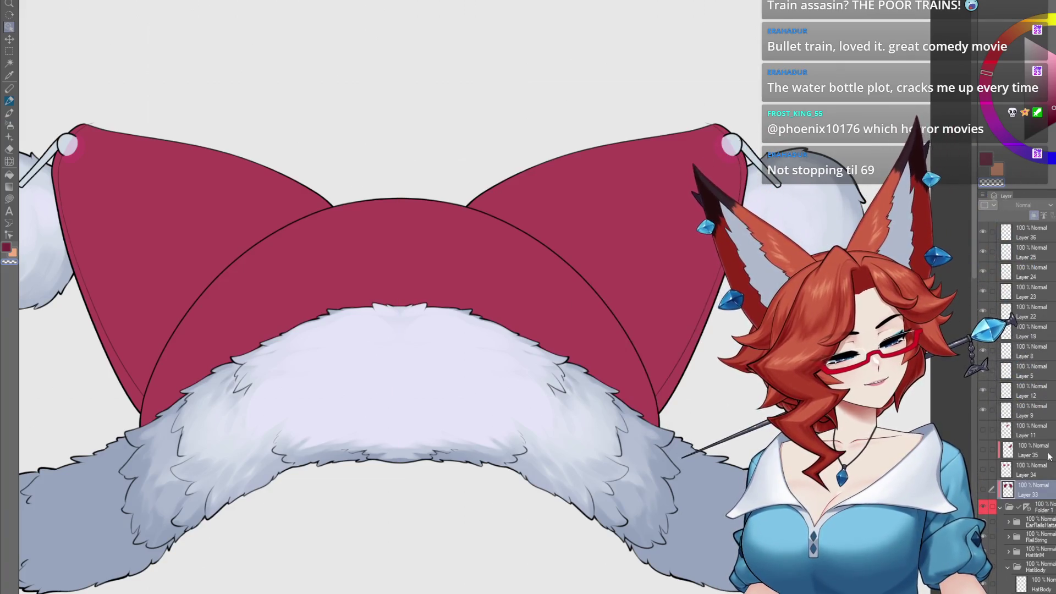
{"action": "left_click_drag", "start_coordinate": [1033, 432], "coordinate": [1036, 428]}
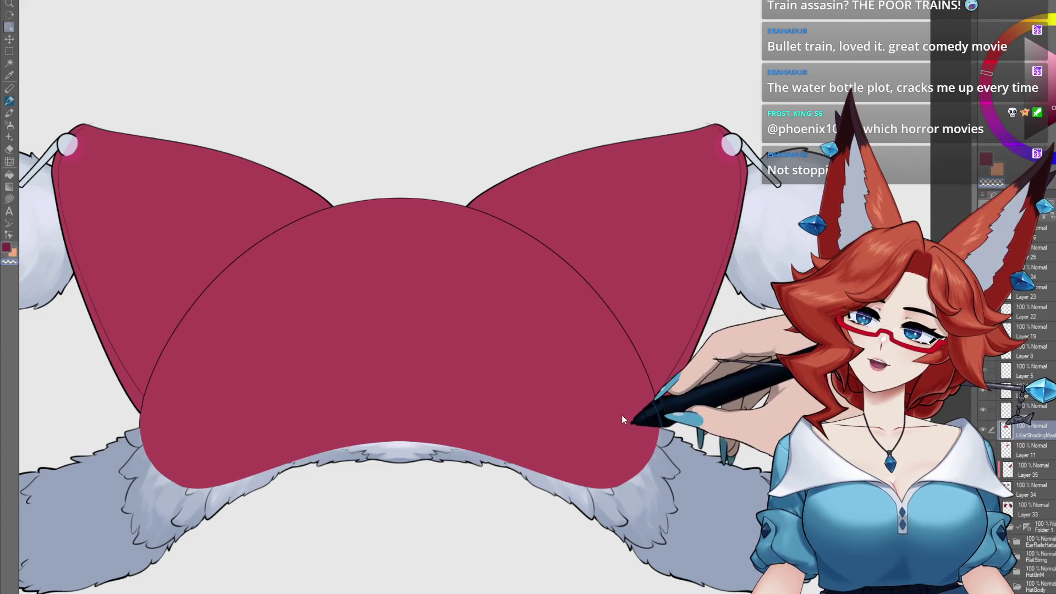
Erase the left half of the shading mask with a rectangular selection.
{"action": "left_click", "coordinate": [983, 430]}
{"action": "left_click", "coordinate": [982, 430]}
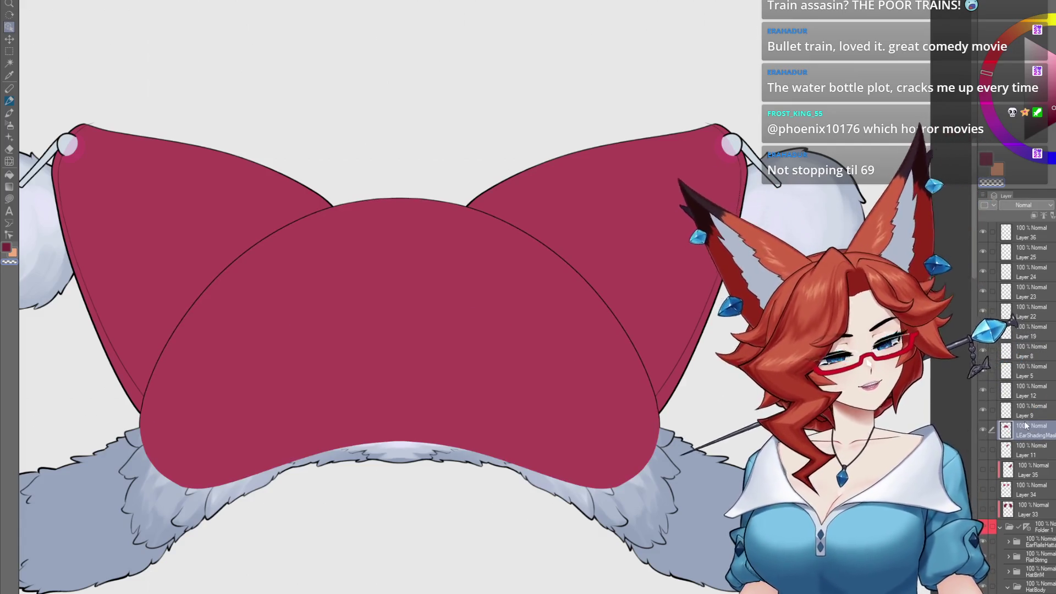
{"action": "key", "text": "m"}
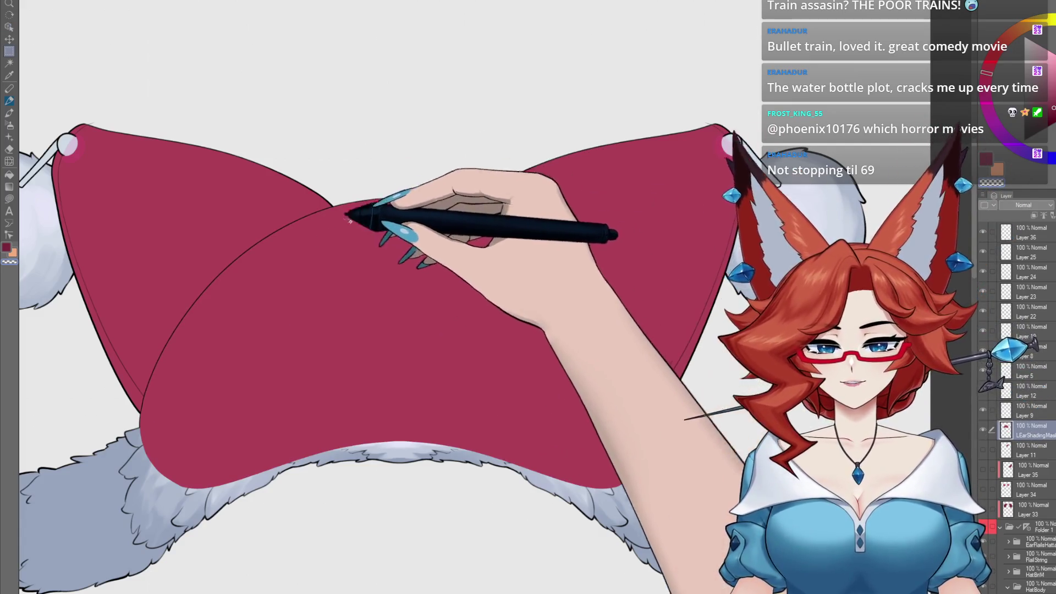
{"action": "mouse_move", "coordinate": [100, 119]}
{"action": "left_mouse_down"}
{"action": "mouse_move", "coordinate": [424, 551]}
{"action": "mouse_move", "coordinate": [427, 562]}
{"action": "mouse_move", "coordinate": [396, 576]}
{"action": "left_mouse_up"}
{"action": "key", "text": "Delete"}
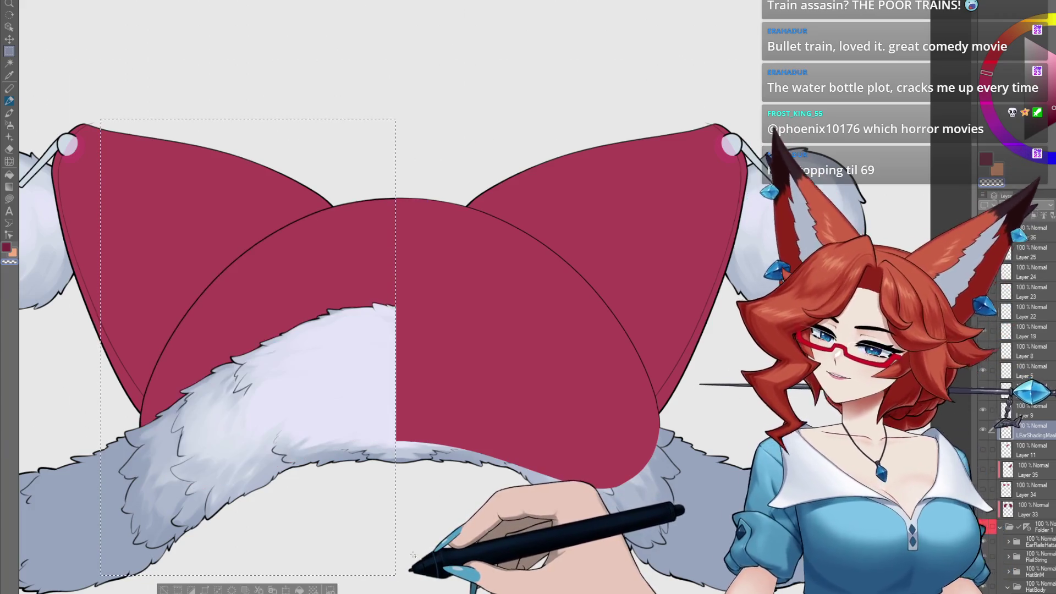
{"action": "key", "text": "ctrl+d"}
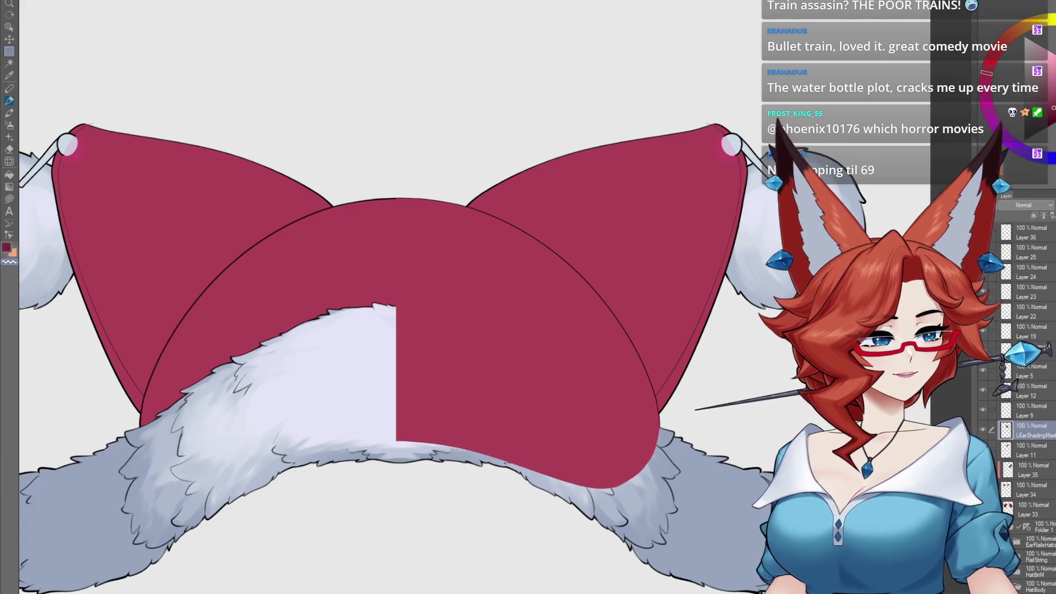
Refill the remaining right-half shading mask with bright green.
{"action": "left_click", "coordinate": [1034, 55]}
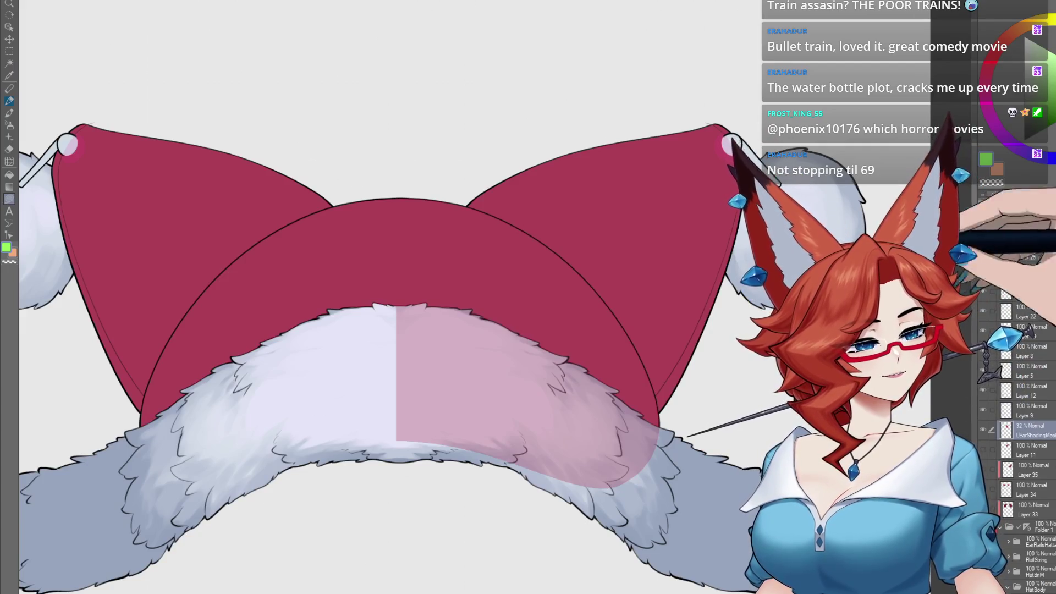
{"action": "left_click_drag", "start_coordinate": [448, 389], "coordinate": [528, 330]}
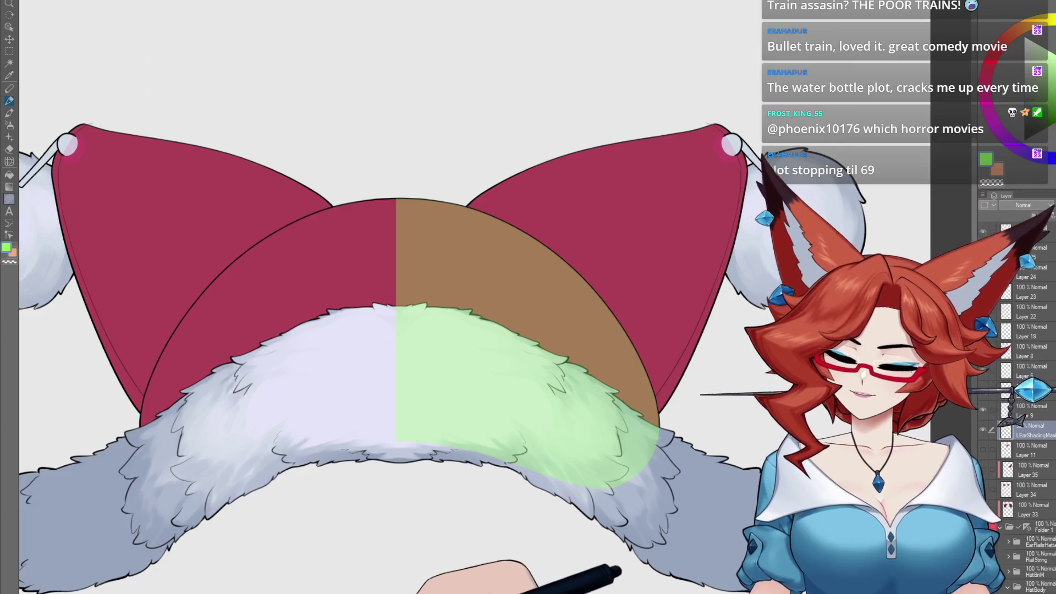
{"action": "key", "text": "alt+Tab"}
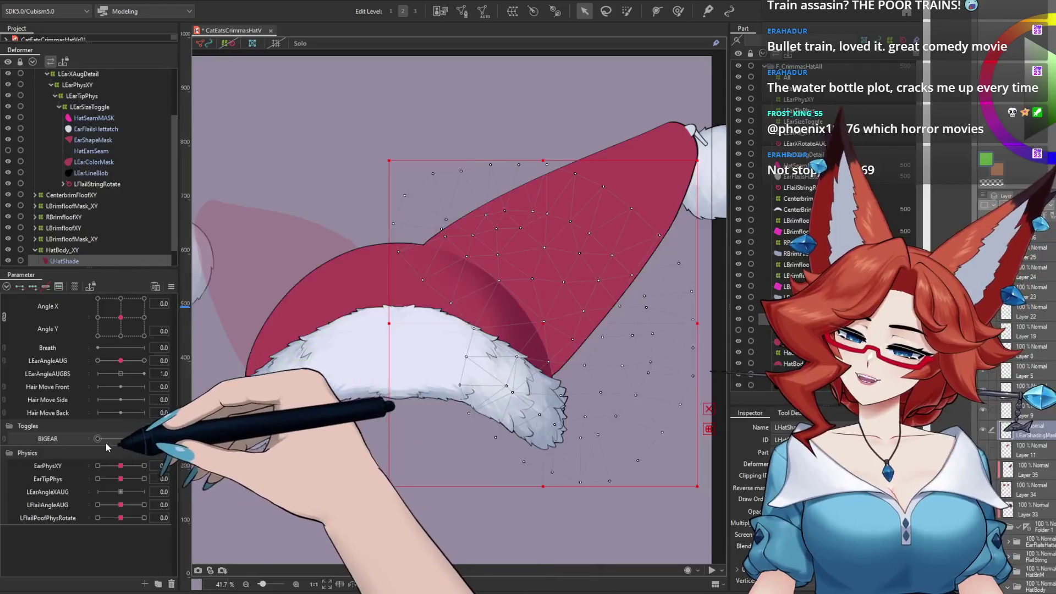
Set BIGEAR to 0 for the short pompom tip, then check the hidden hat parts and the LHatShade shading.
{"action": "left_click", "coordinate": [98, 439]}
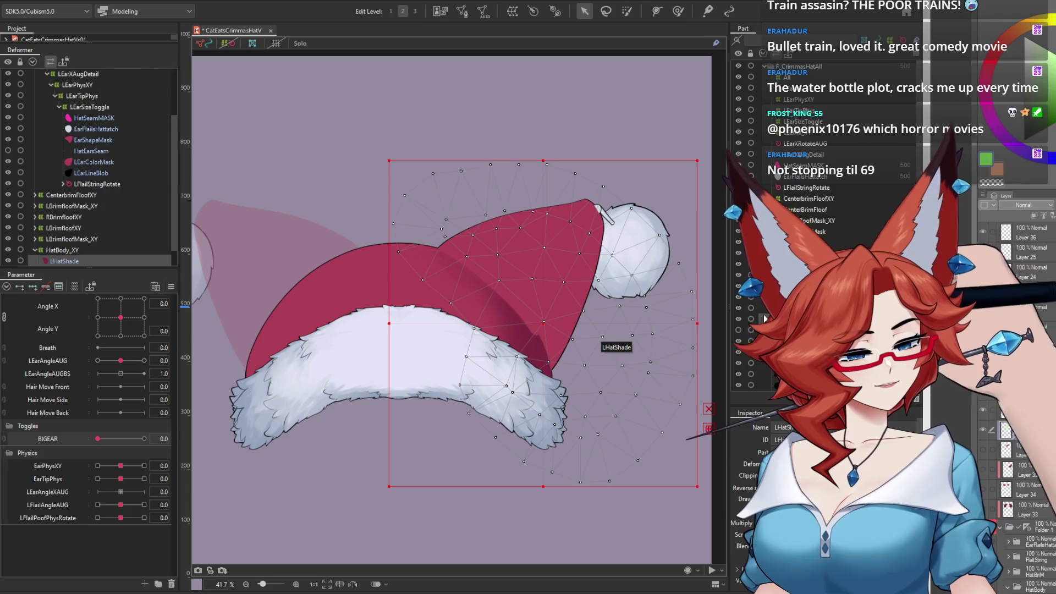
{"action": "left_click", "coordinate": [738, 364]}
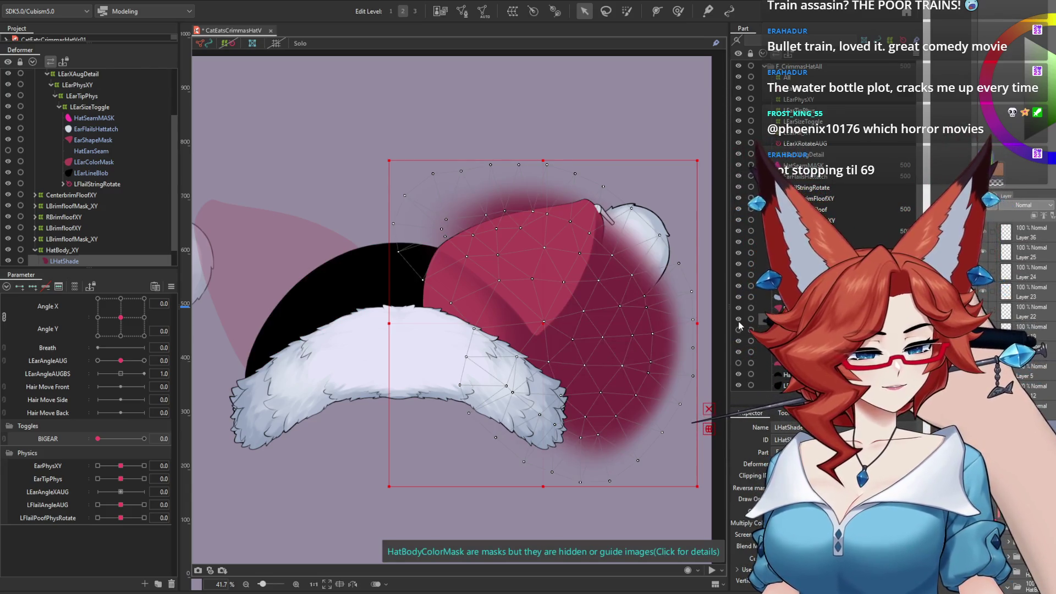
{"action": "left_click", "coordinate": [738, 340]}
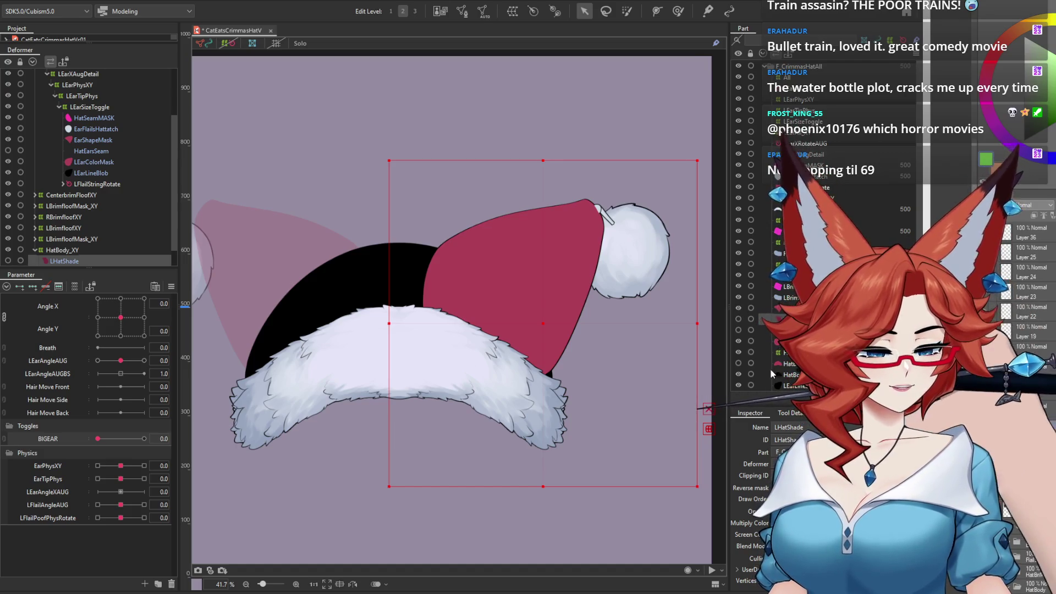
{"action": "left_click", "coordinate": [738, 362]}
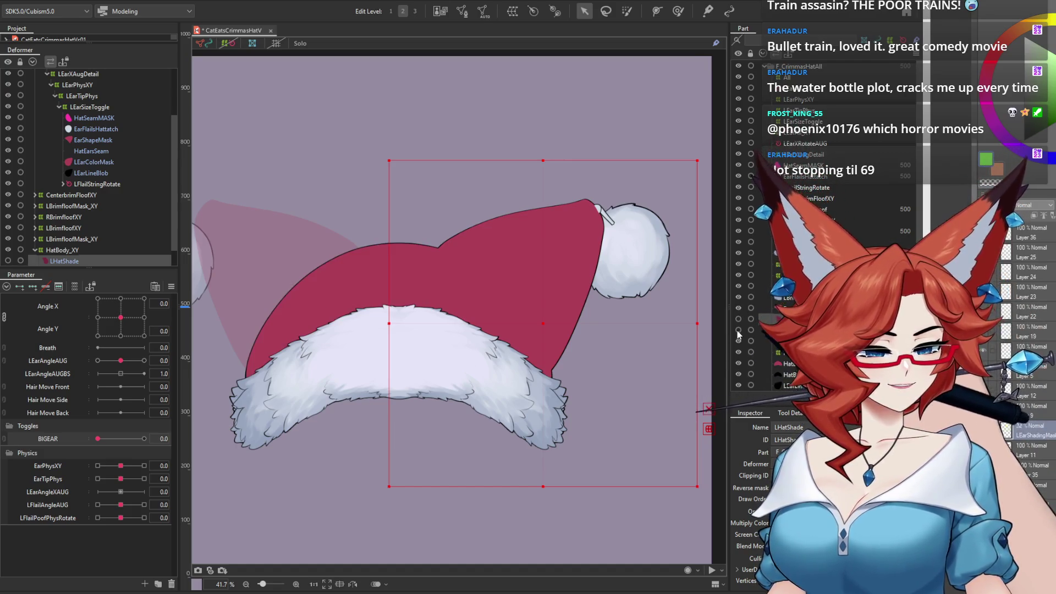
{"action": "left_click", "coordinate": [738, 330]}
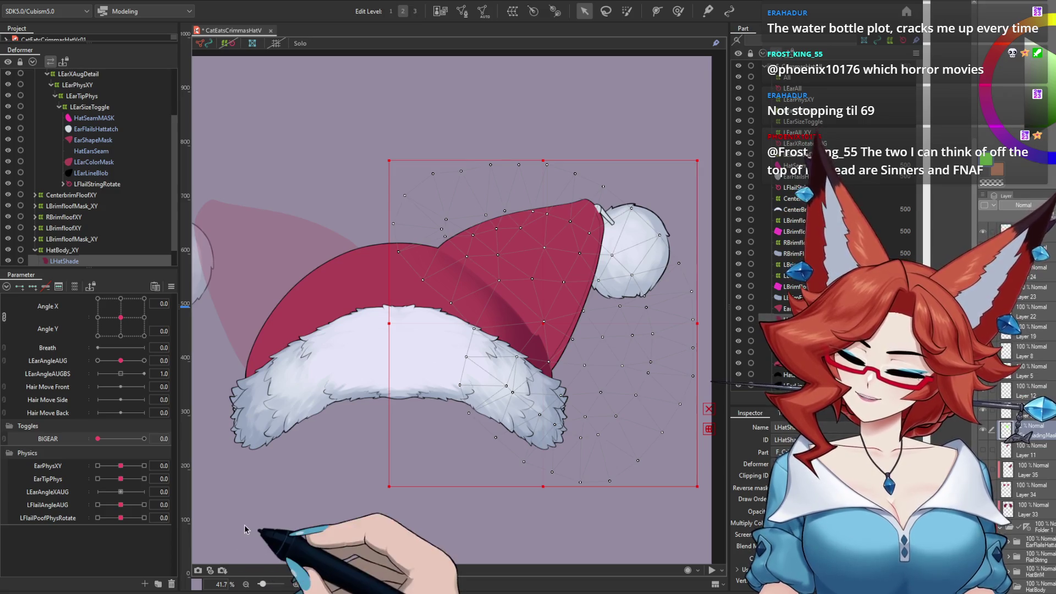
{"action": "key", "text": "alt+Tab"}
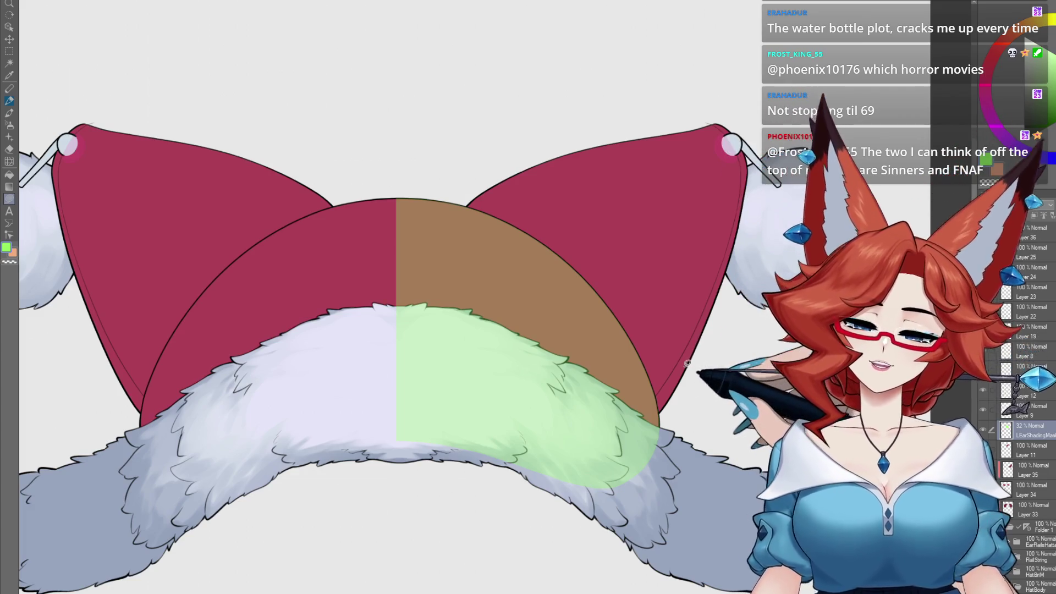
Load a selection of the hat-and-ears outline from the hat artwork layer.
{"action": "left_click_drag", "start_coordinate": [636, 430], "coordinate": [540, 377]}
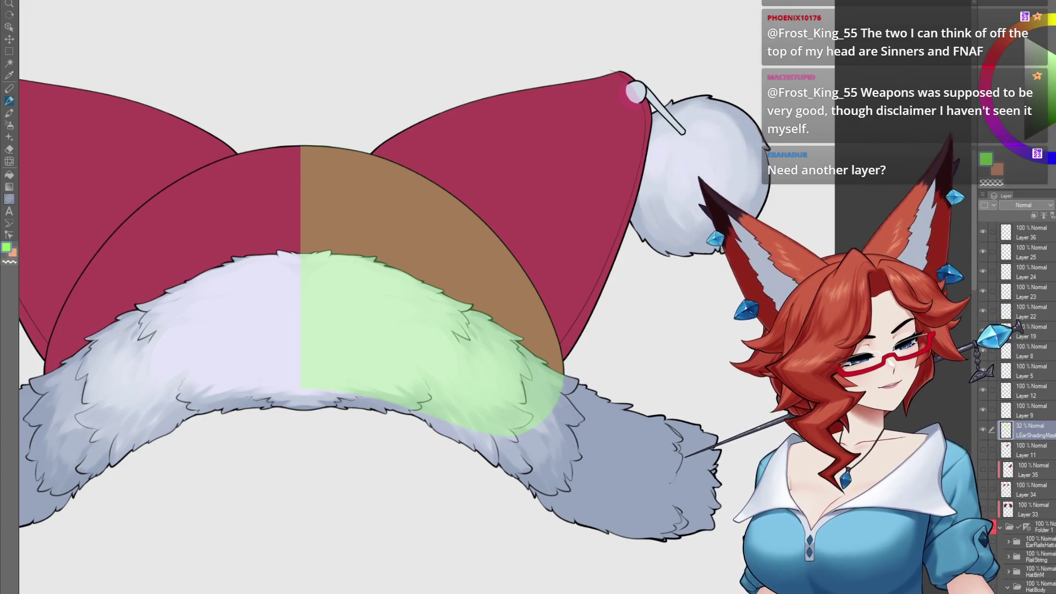
{"action": "scroll", "coordinate": [1023, 385], "scroll_direction": "down", "scroll_amount": 3}
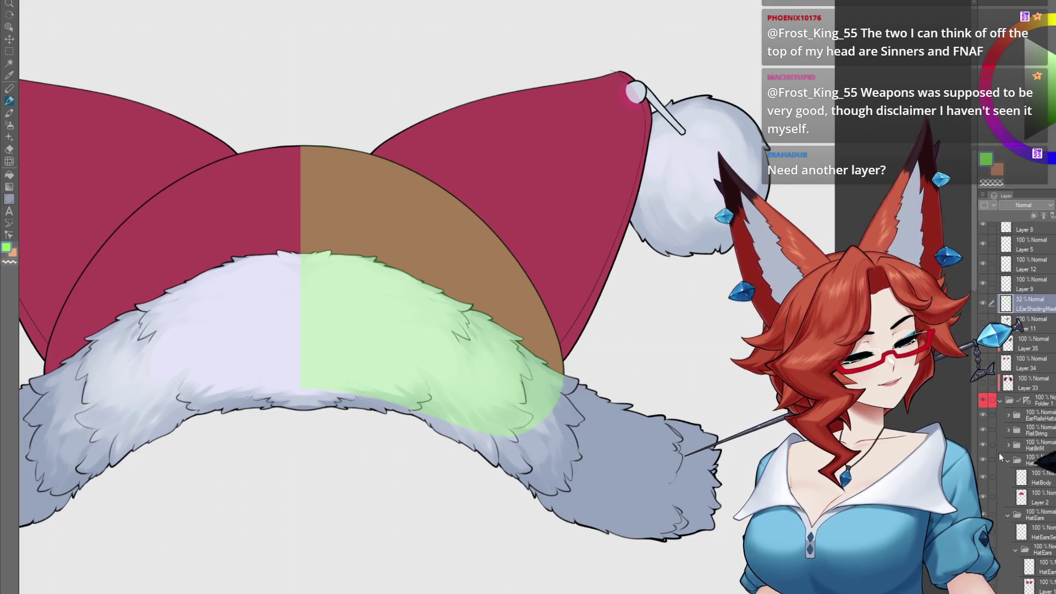
{"action": "left_click", "coordinate": [1034, 584]}
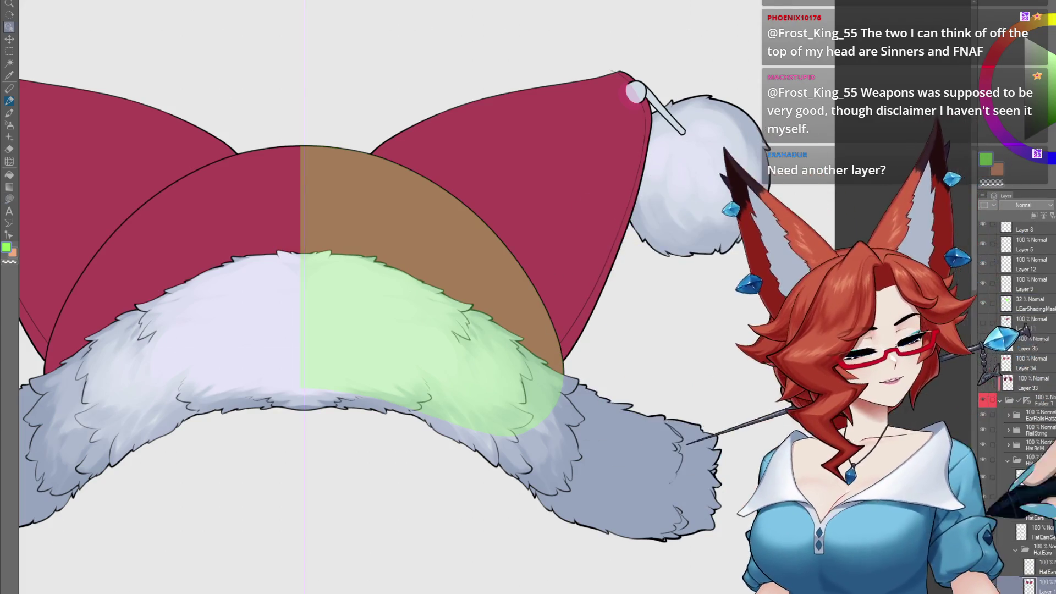
{"action": "left_click", "coordinate": [1028, 584], "text": "ctrl"}
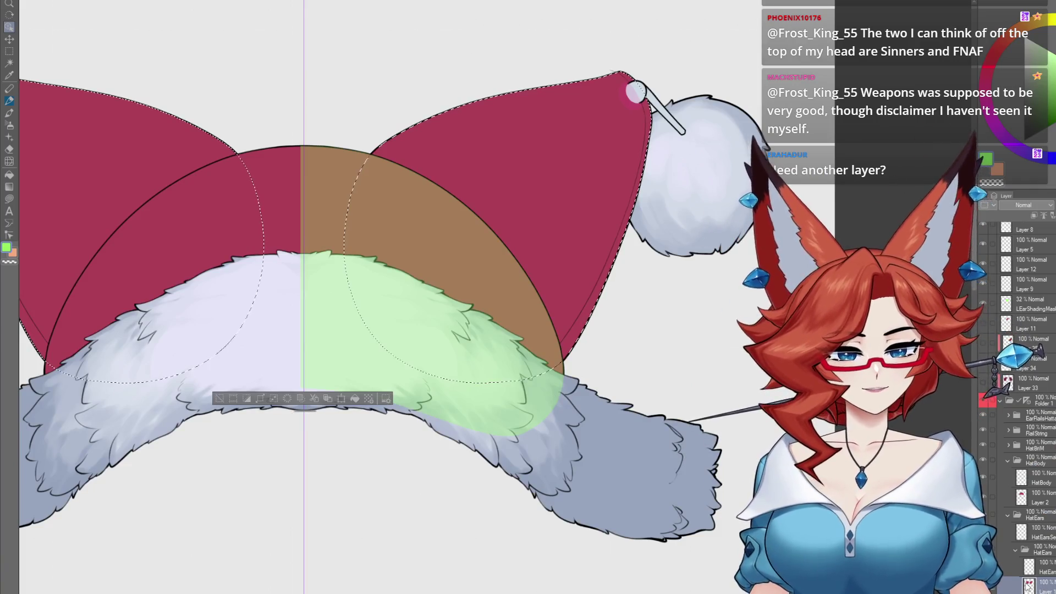
Add a new empty shading layer and pick a dark maroon colour.
{"action": "scroll", "coordinate": [1017, 387], "scroll_direction": "up", "scroll_amount": 2}
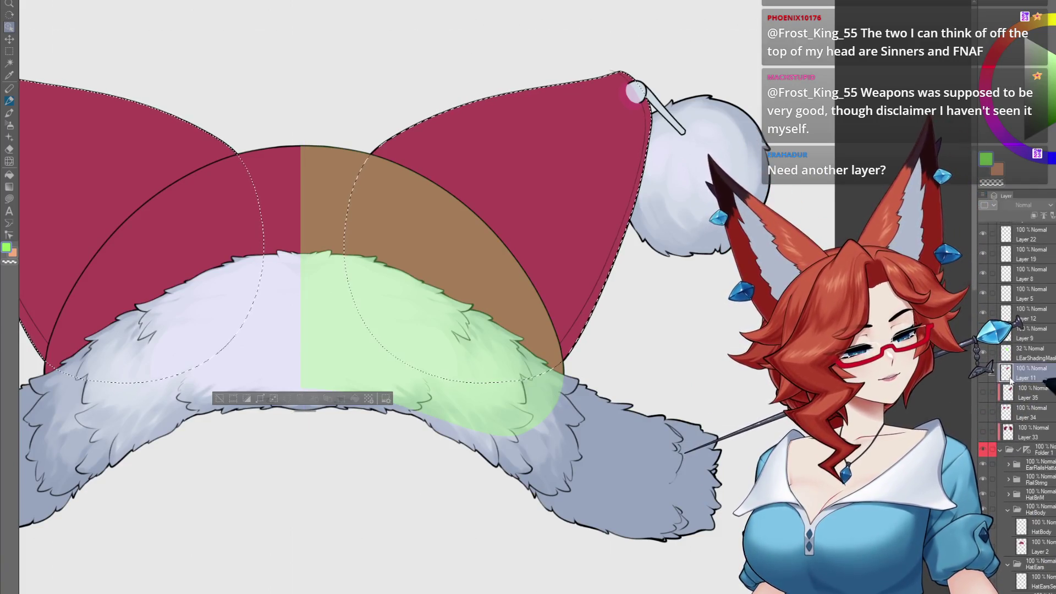
{"action": "key", "text": "ctrl+shift+n"}
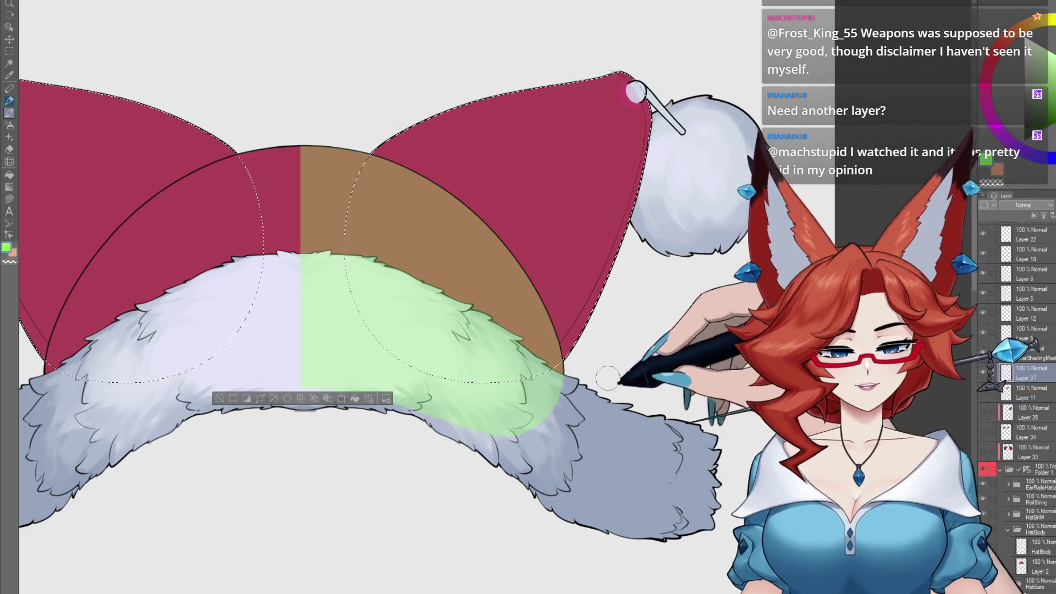
{"action": "left_click", "coordinate": [981, 450]}
{"action": "left_click", "coordinate": [699, 258], "text": "alt"}
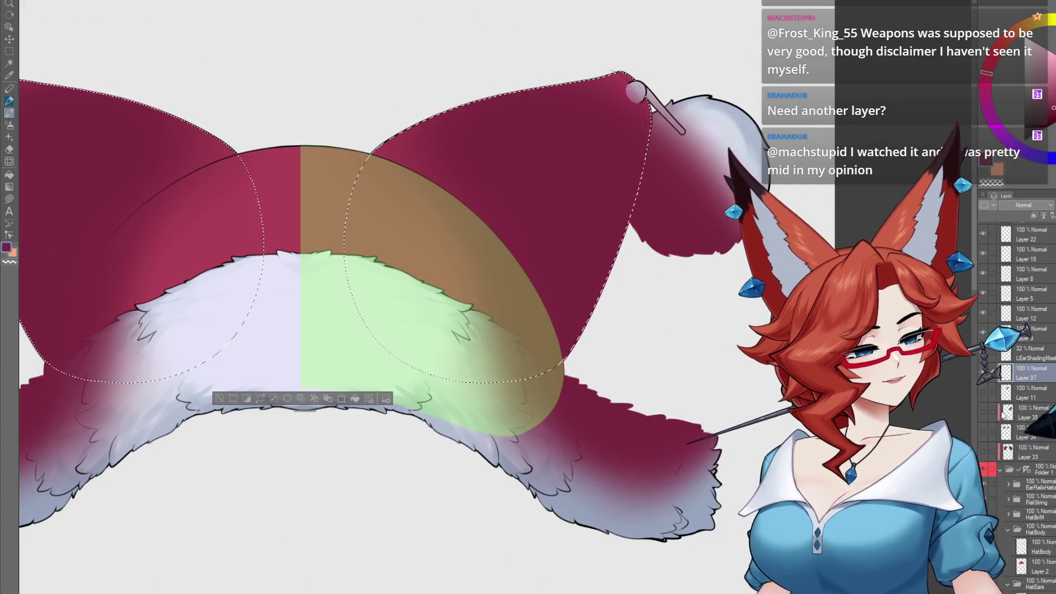
{"action": "left_click", "coordinate": [984, 447]}
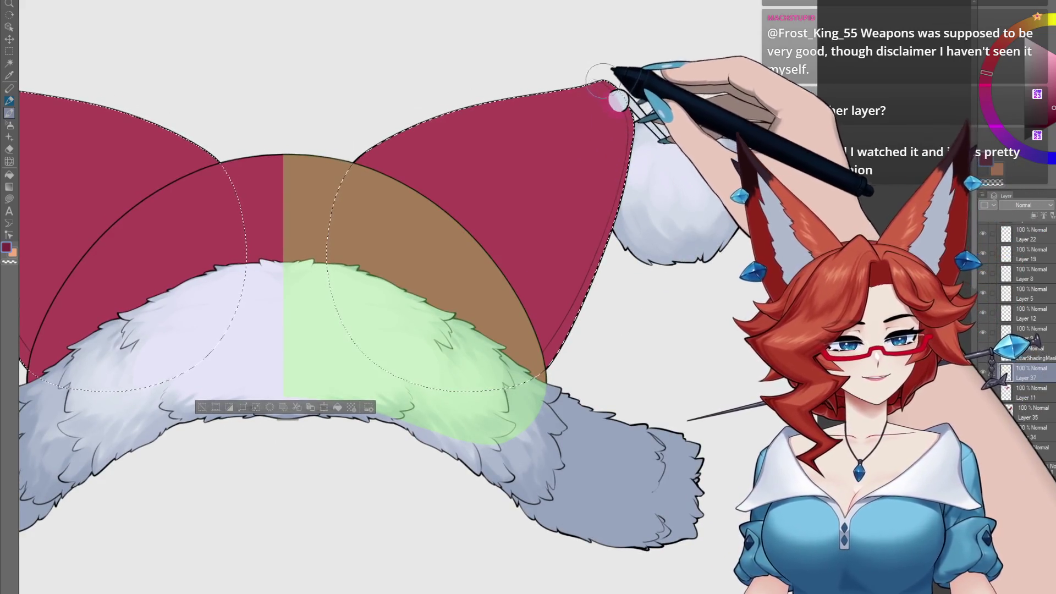
Airbrush darker maroon along the right ear's edge inside the selection, then deselect.
{"action": "left_click_drag", "start_coordinate": [617, 100], "coordinate": [626, 132]}
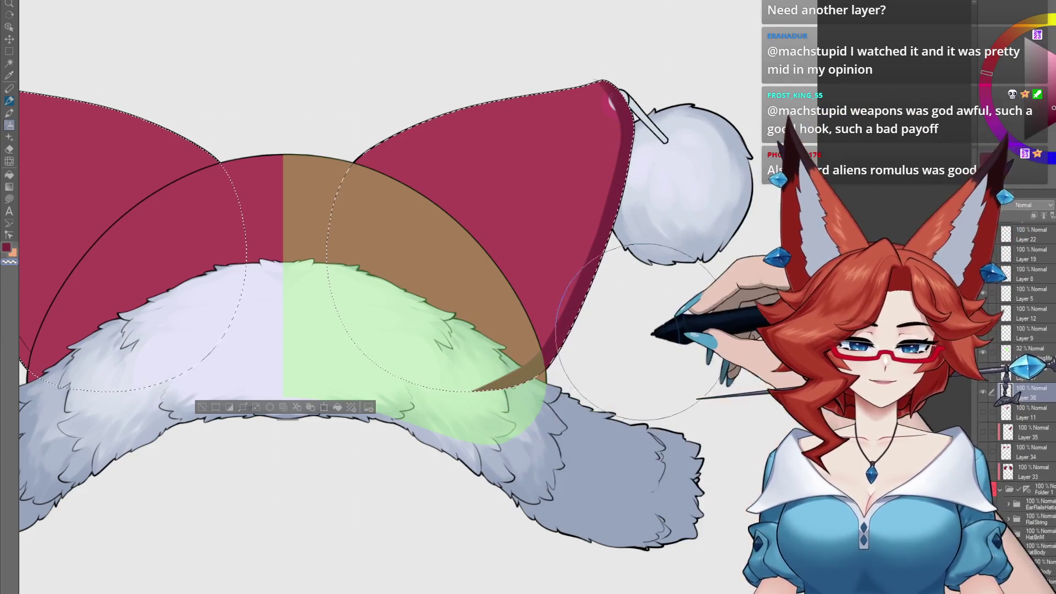
{"action": "mouse_move", "coordinate": [495, 358]}
{"action": "left_mouse_down"}
{"action": "mouse_move", "coordinate": [429, 423]}
{"action": "mouse_move", "coordinate": [495, 352]}
{"action": "left_mouse_up"}
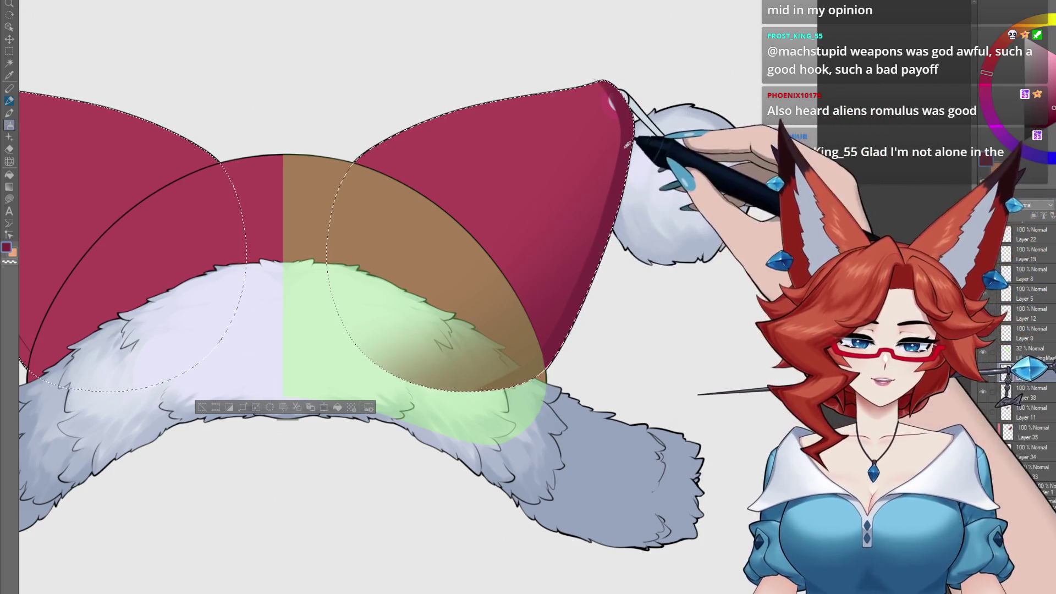
{"action": "key", "text": "b"}
{"action": "left_click_drag", "start_coordinate": [375, 142], "coordinate": [407, 201]}
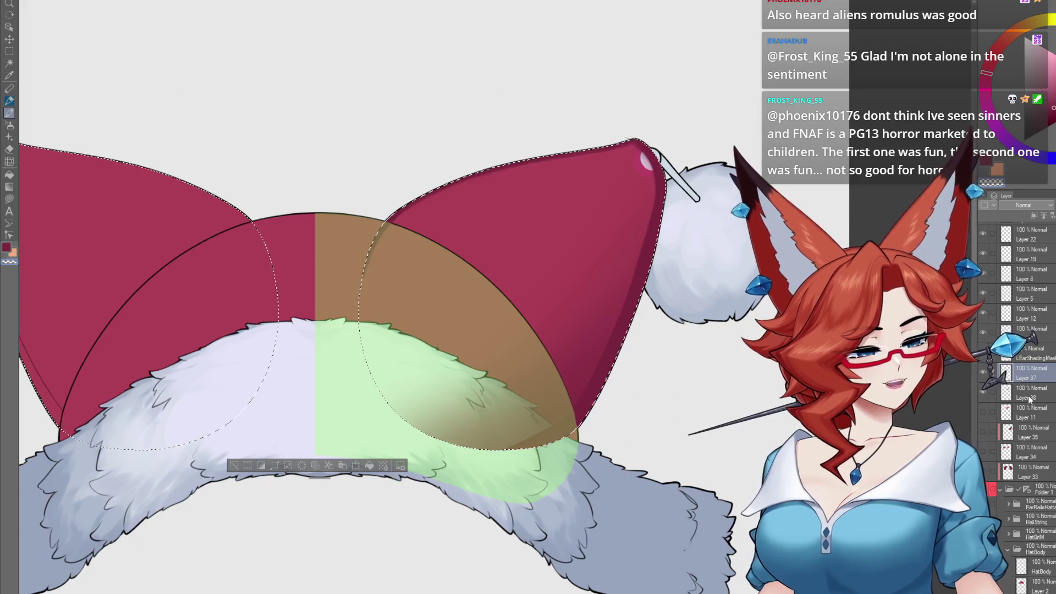
{"action": "key", "text": "ctrl+d"}
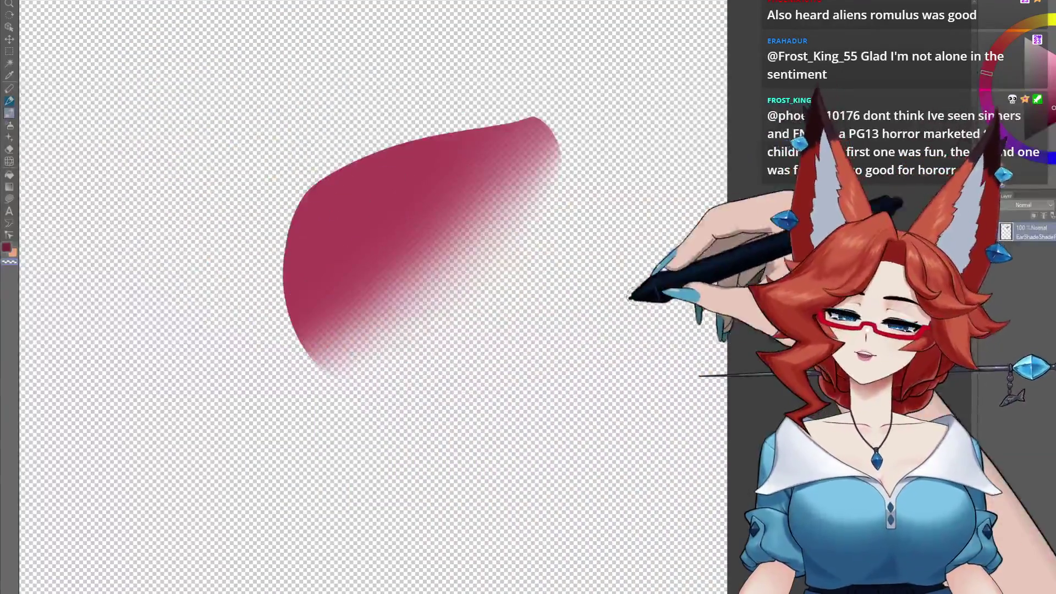
Remove Layer 1, the extra ear shading layer, and the ear's pink fill and solid shading.
{"action": "left_click", "coordinate": [1033, 216]}
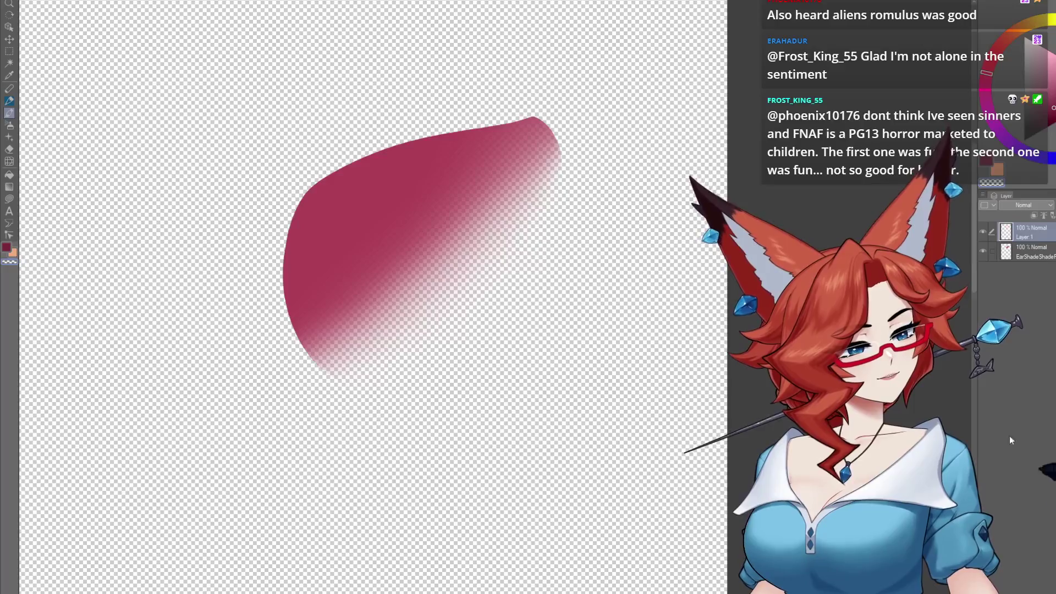
{"action": "left_click", "coordinate": [993, 258]}
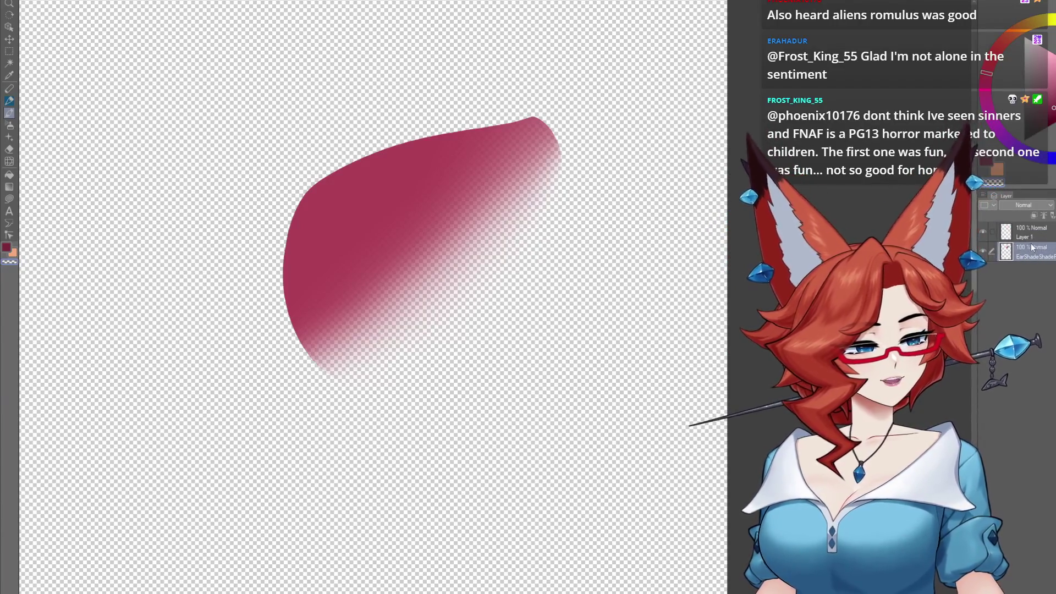
{"action": "key", "text": "ctrl+e"}
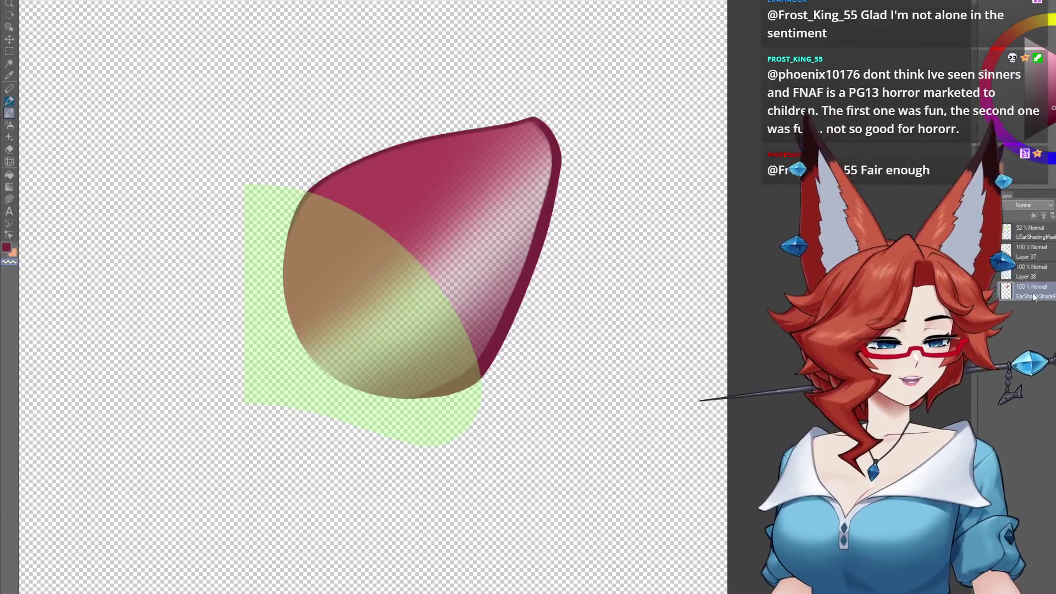
{"action": "key", "text": "ctrl+e"}
{"action": "key", "text": "Delete"}
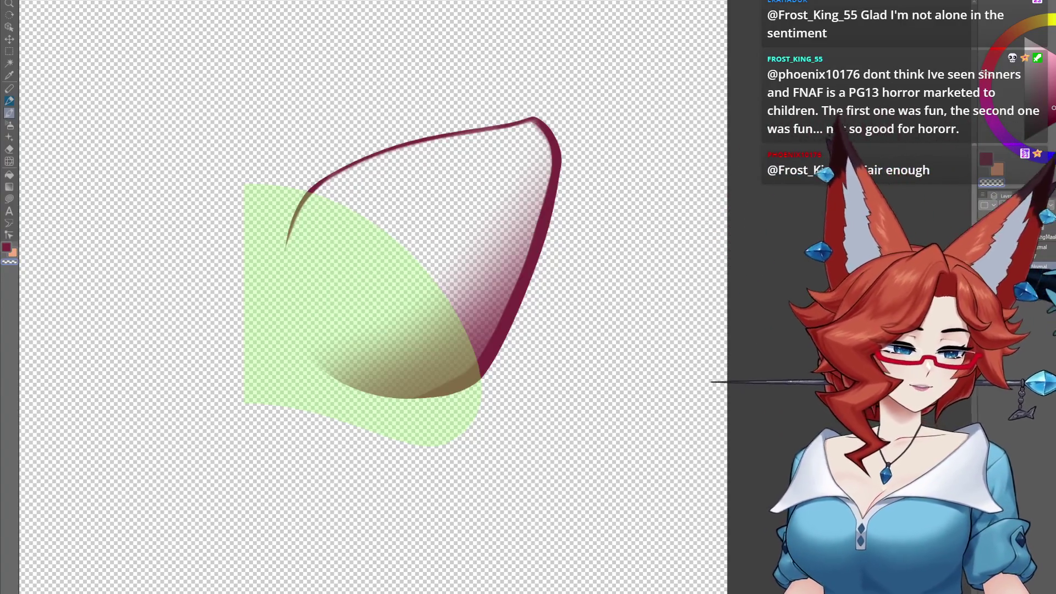
Compare the ear with and without shading, then select the LEarShadingMask layer.
{"action": "key", "text": "ctrl+z"}
{"action": "key", "text": "ctrl+y"}
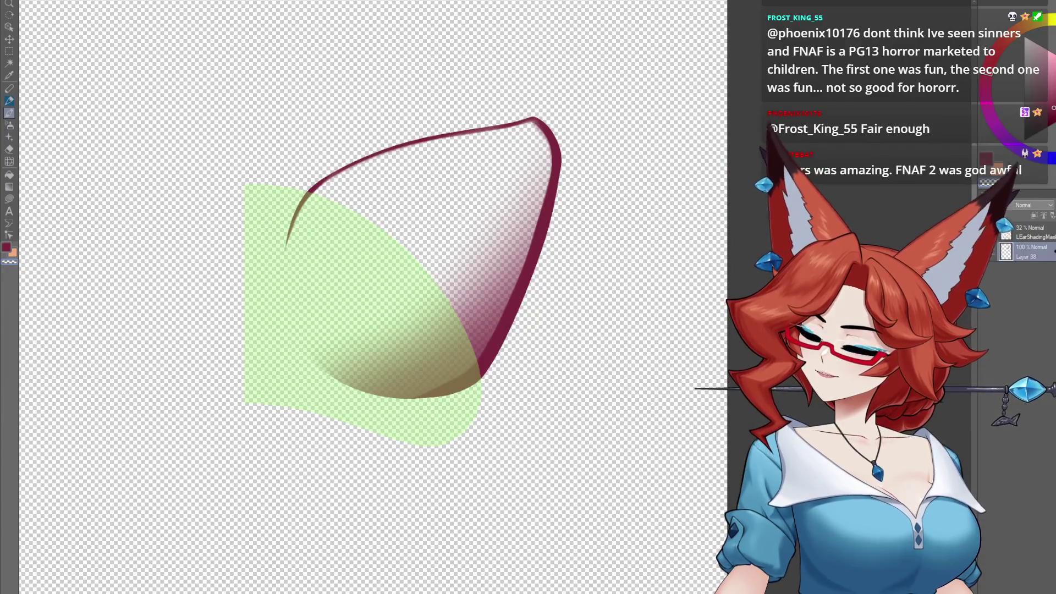
{"action": "left_click", "coordinate": [1029, 236]}
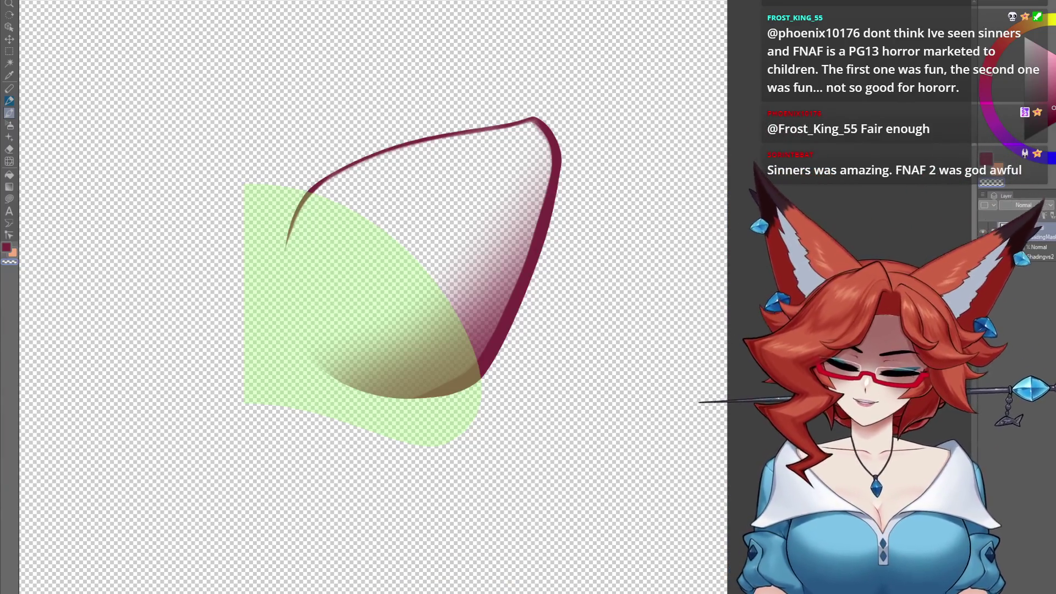
{"action": "key", "text": "alt+Tab"}
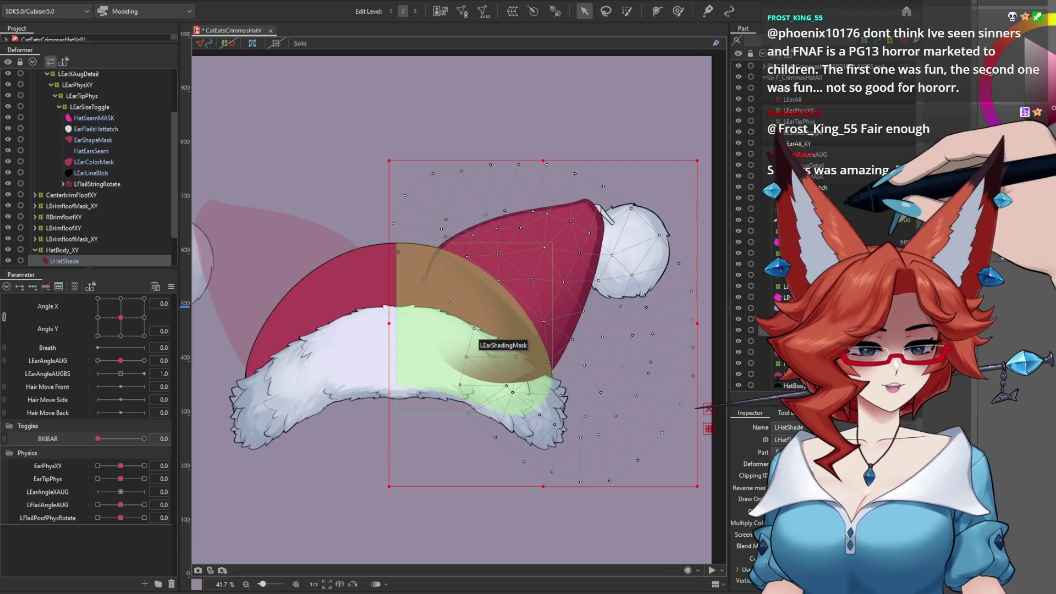
{"action": "scroll", "coordinate": [808, 80], "scroll_direction": "up", "scroll_amount": 1}
{"action": "left_click", "coordinate": [806, 80]}
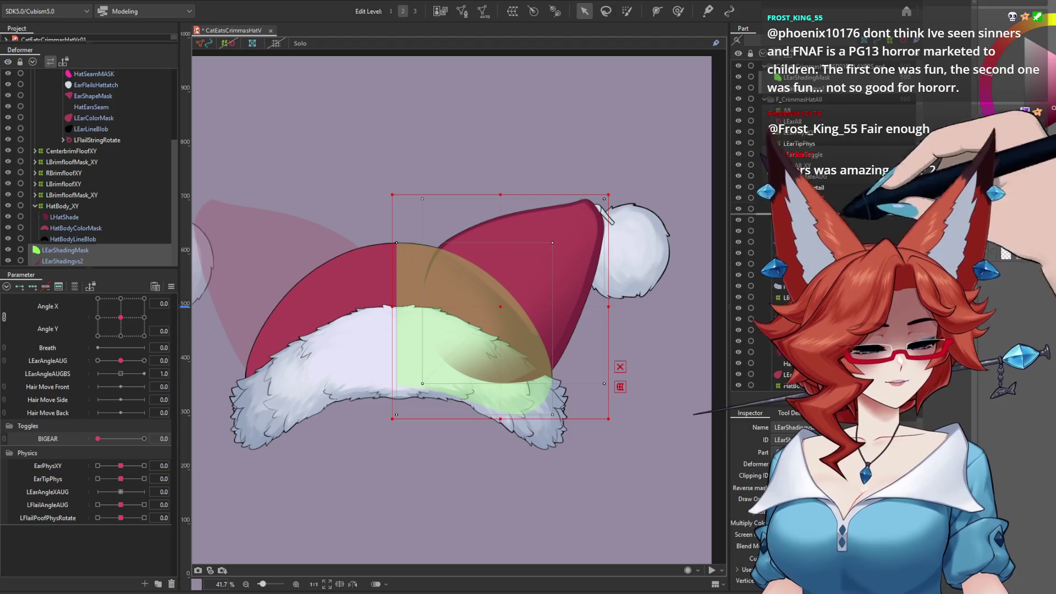
{"action": "scroll", "coordinate": [825, 138], "scroll_direction": "down", "scroll_amount": 1}
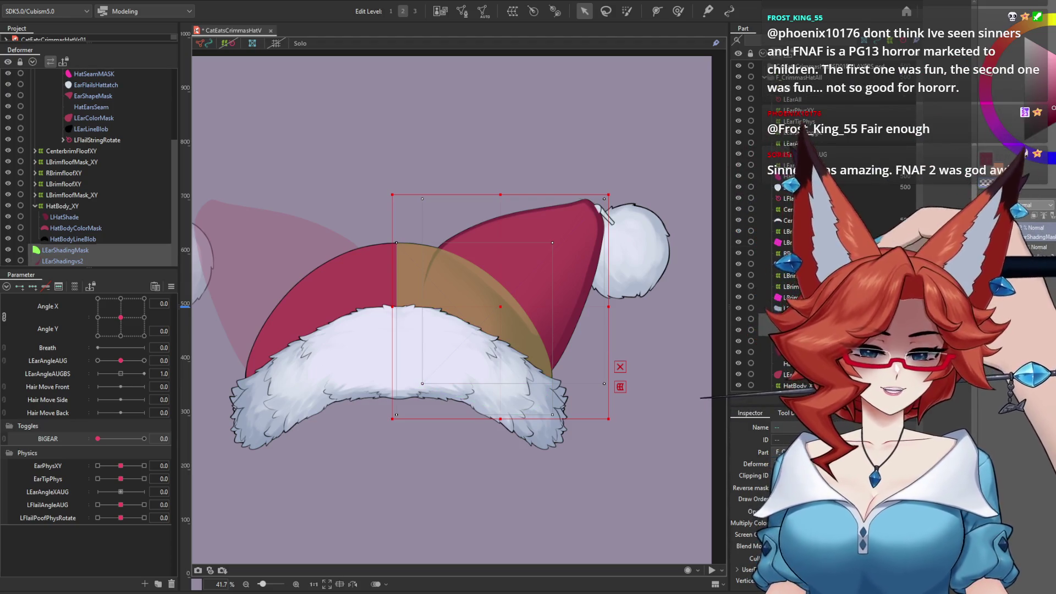
{"action": "left_click", "coordinate": [462, 11]}
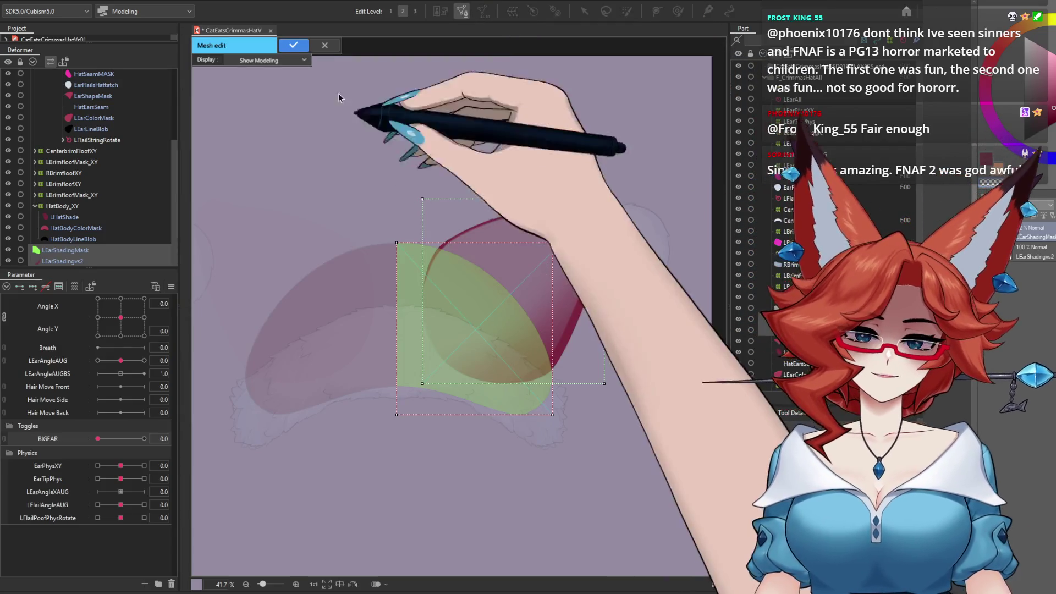
{"action": "left_click", "coordinate": [325, 45]}
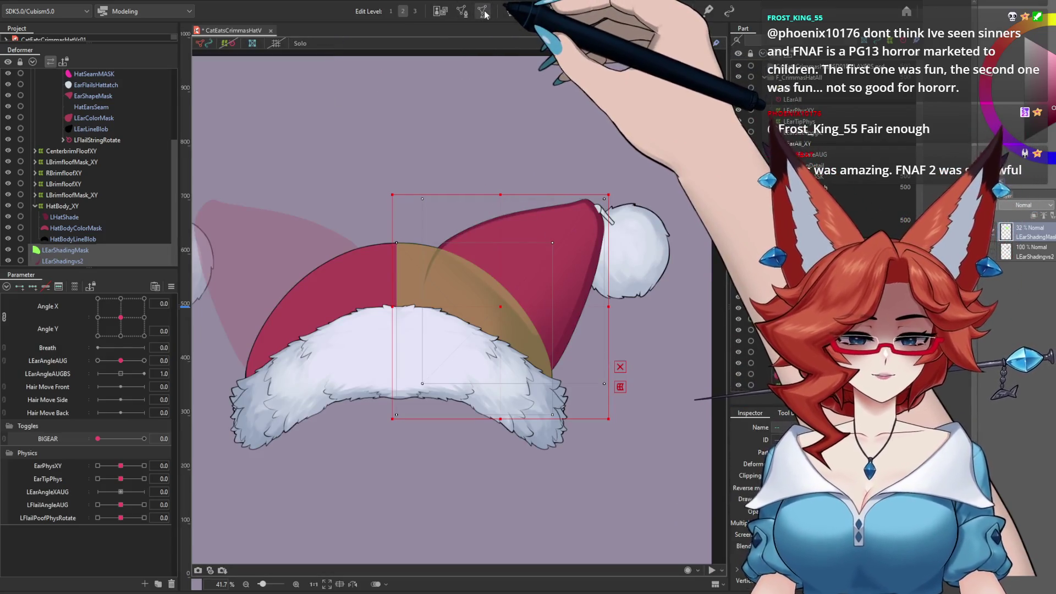
{"action": "left_click", "coordinate": [763, 258]}
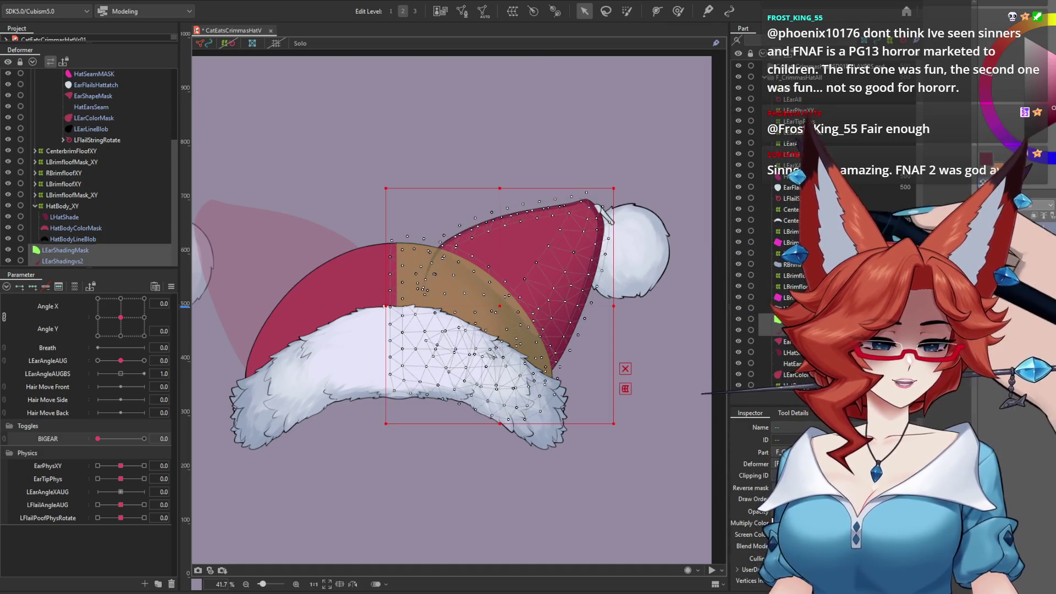
{"action": "left_click", "coordinate": [93, 96]}
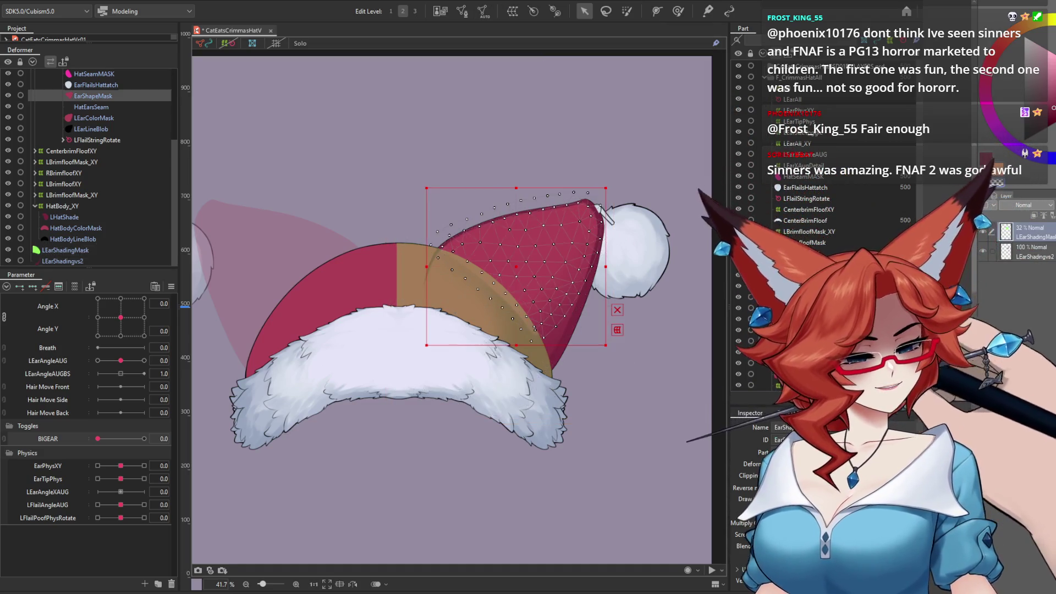
{"action": "left_click", "coordinate": [65, 217]}
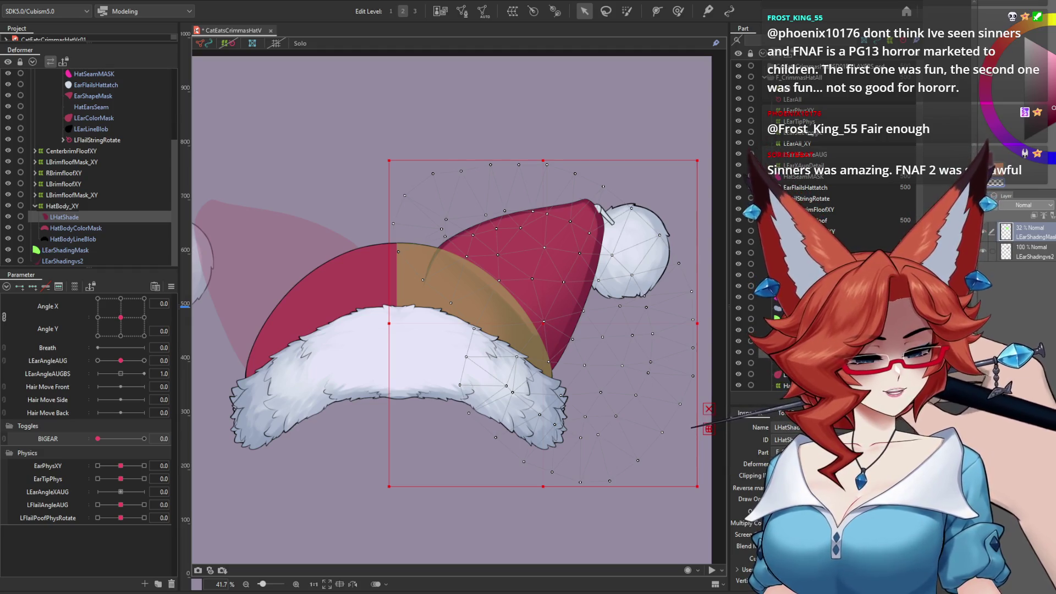
{"action": "left_click", "coordinate": [65, 249]}
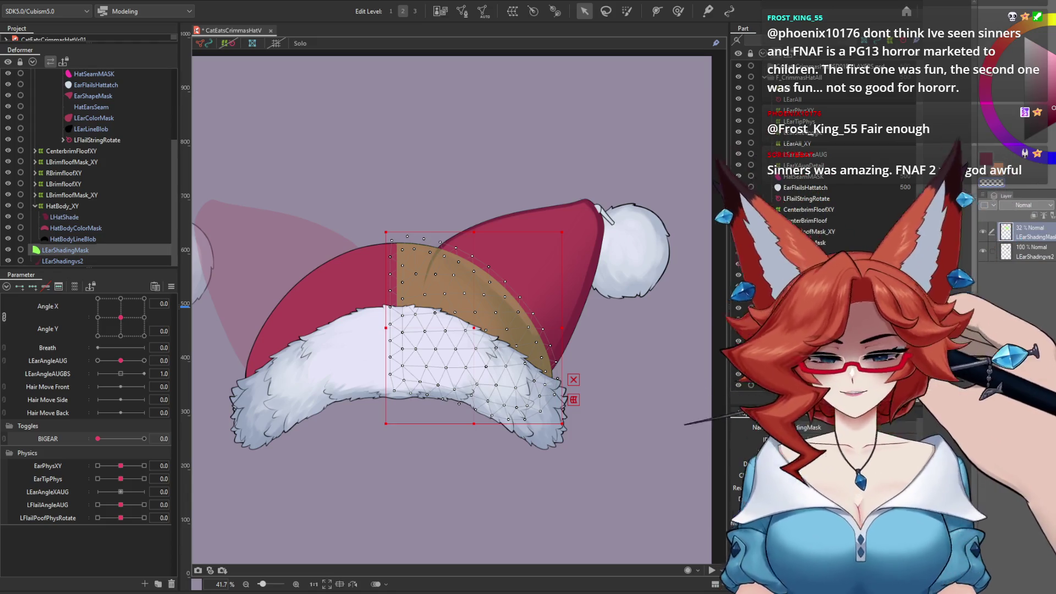
{"action": "left_click", "coordinate": [92, 96]}
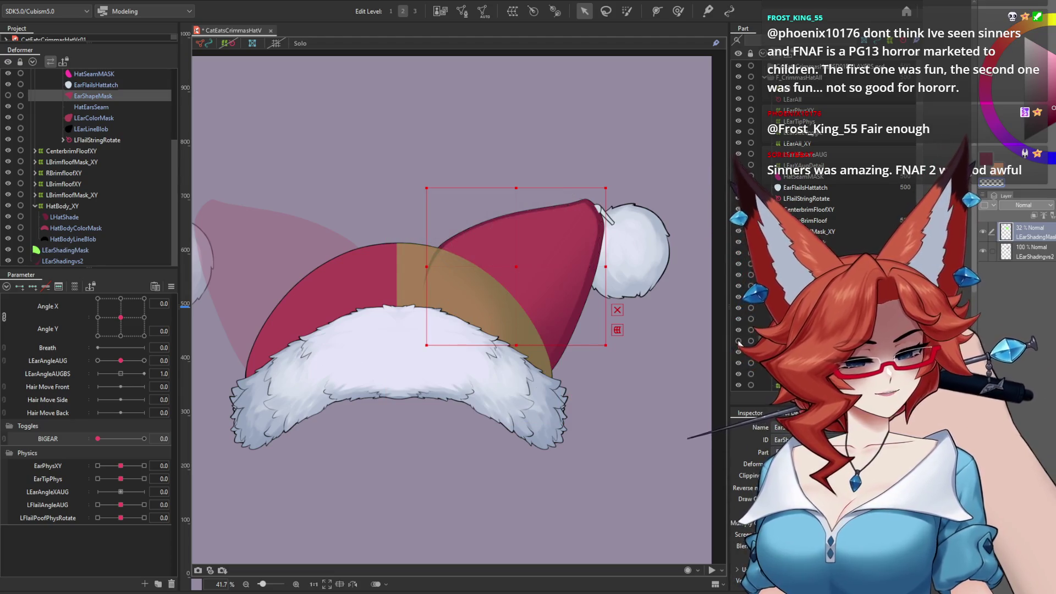
{"action": "left_click", "coordinate": [62, 261]}
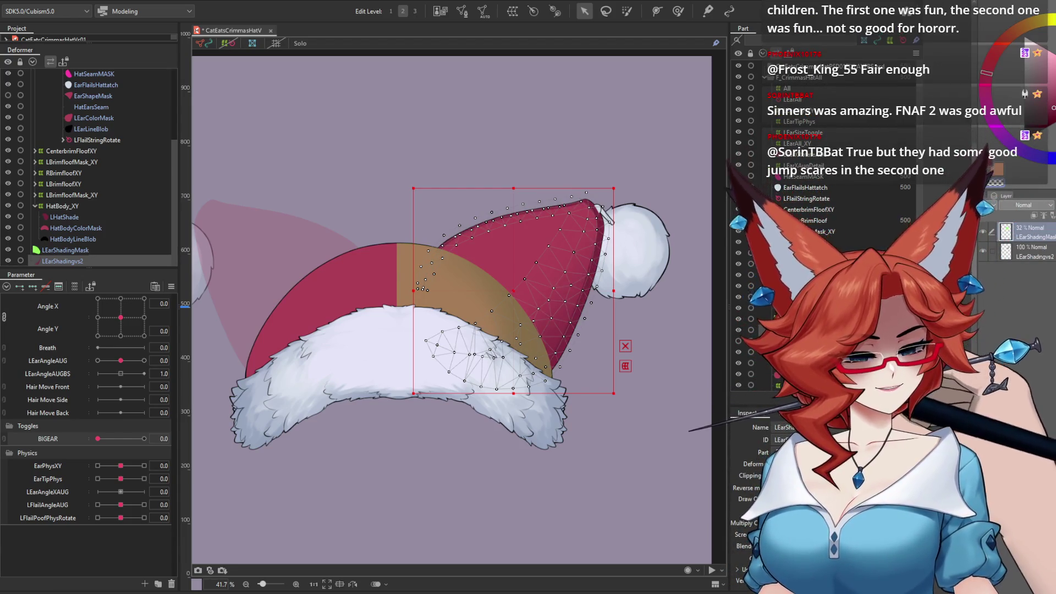
{"action": "left_click", "coordinate": [94, 118]}
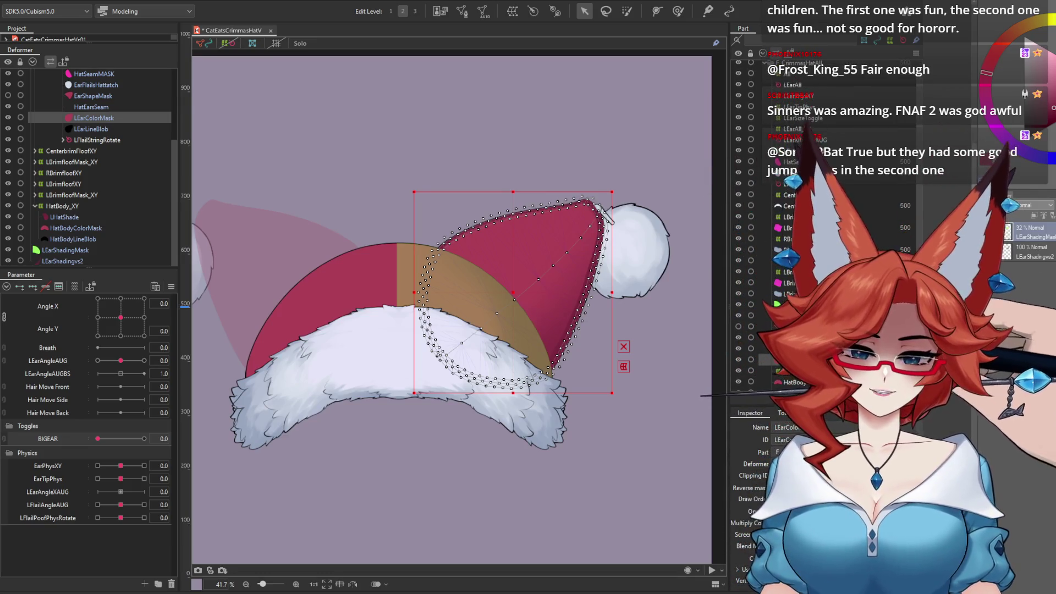
{"action": "left_click", "coordinate": [92, 107]}
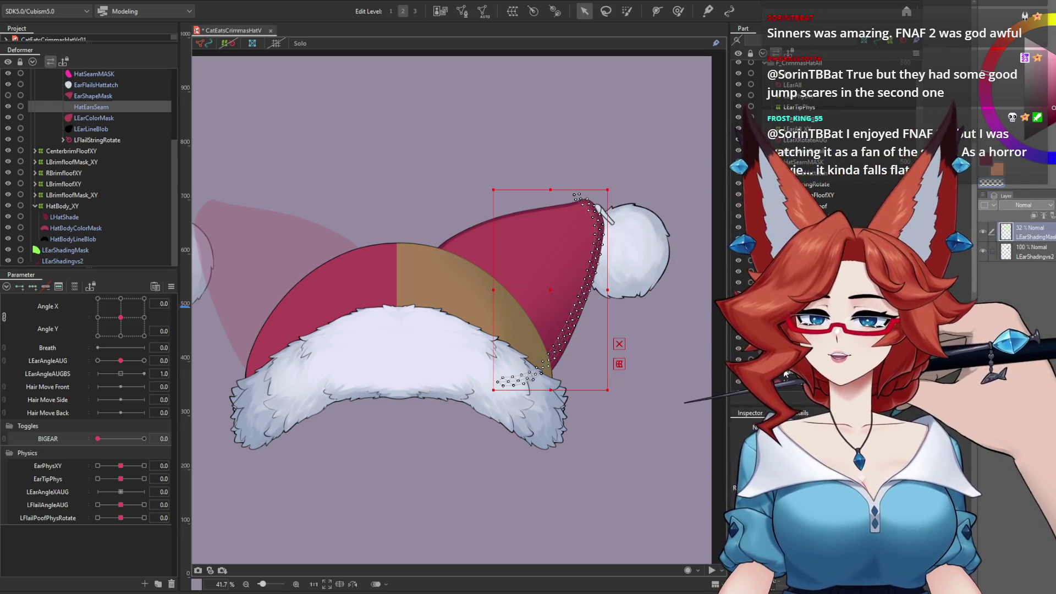
{"action": "left_click", "coordinate": [740, 348]}
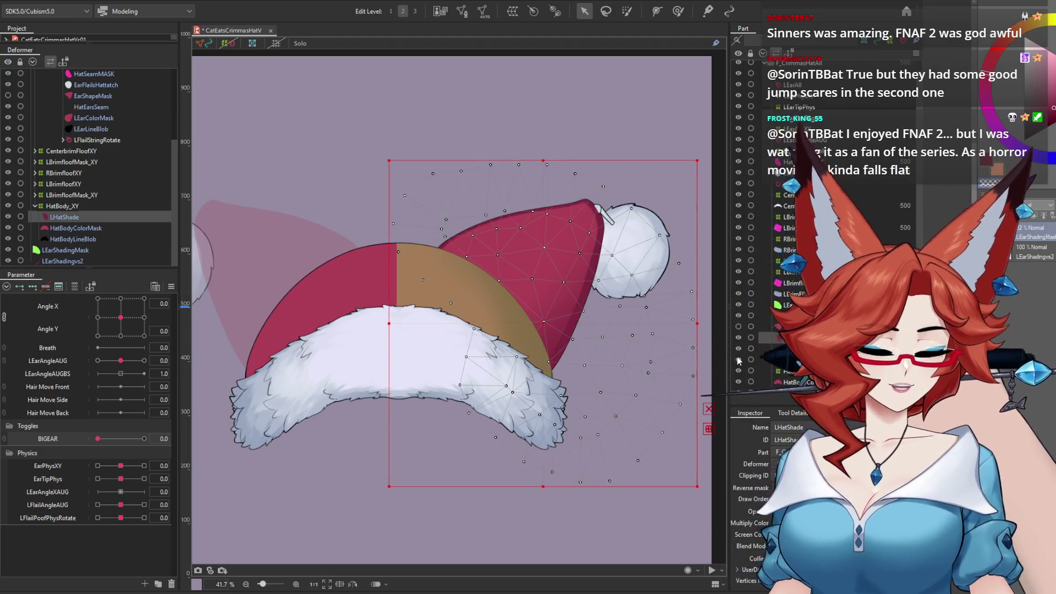
{"action": "left_click", "coordinate": [770, 304]}
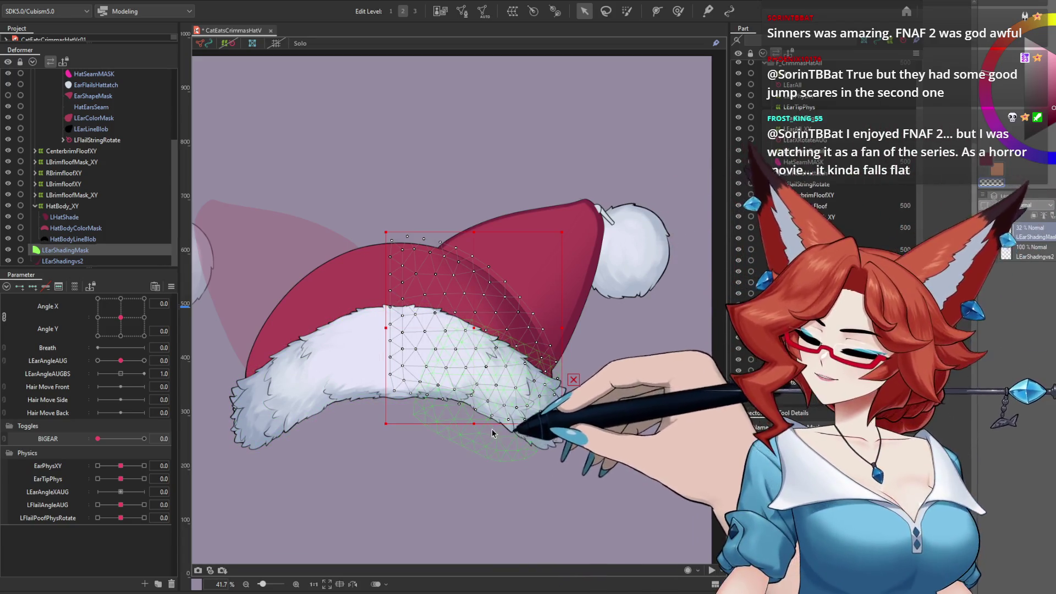
Nudge the LEarShadingMask mesh left in two moves and recentre the hat in view.
{"action": "mouse_move", "coordinate": [478, 365]}
{"action": "left_mouse_down"}
{"action": "mouse_move", "coordinate": [453, 330]}
{"action": "mouse_move", "coordinate": [472, 330]}
{"action": "left_mouse_up"}
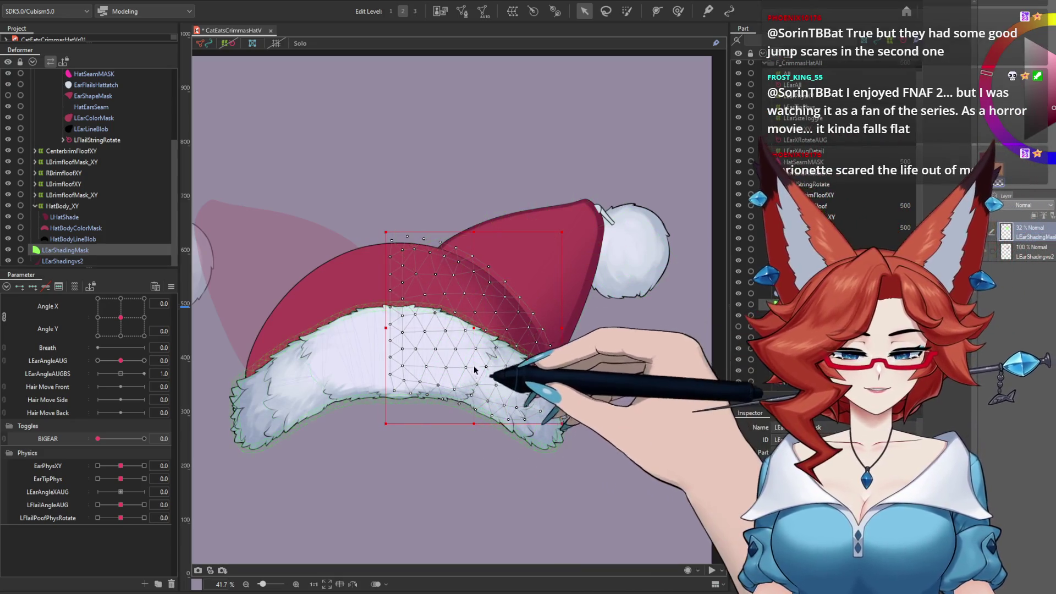
{"action": "left_click_drag", "start_coordinate": [475, 369], "coordinate": [464, 370]}
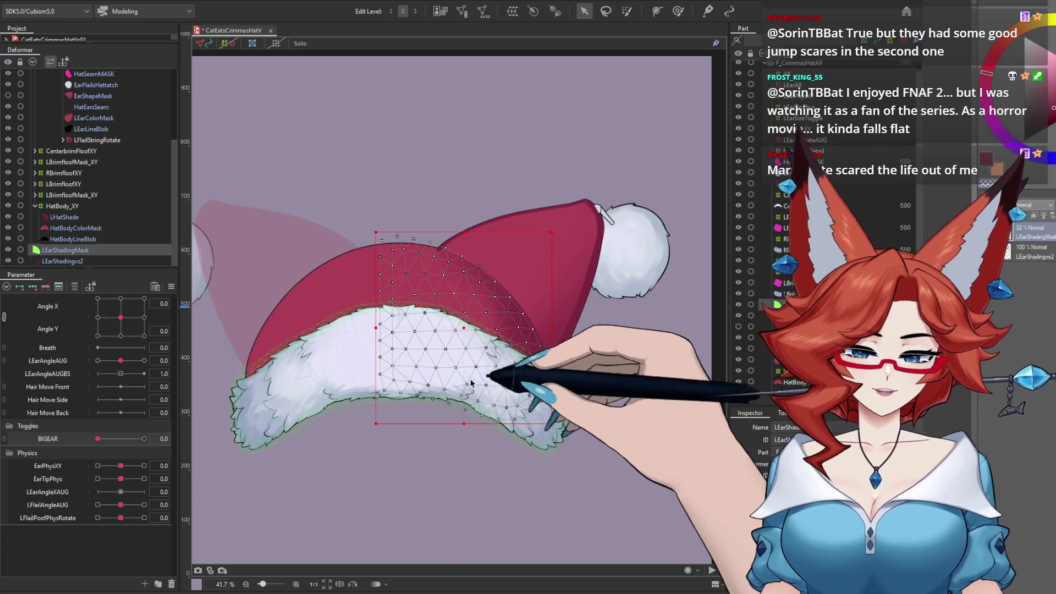
{"action": "mouse_move", "coordinate": [601, 337]}
{"action": "left_mouse_down"}
{"action": "mouse_move", "coordinate": [629, 331]}
{"action": "mouse_move", "coordinate": [636, 355]}
{"action": "mouse_move", "coordinate": [619, 376]}
{"action": "left_mouse_up"}
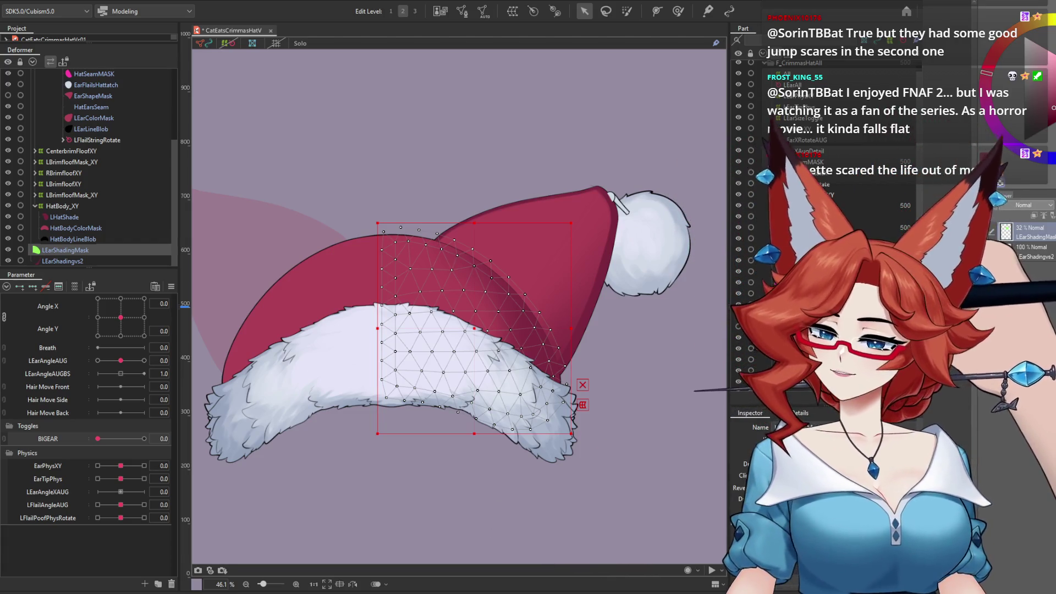
Move LEarShadingMask under HatBody_XY and test the hat at several head angles before returning to front.
{"action": "left_click", "coordinate": [77, 261]}
{"action": "mouse_move", "coordinate": [79, 263]}
{"action": "left_mouse_down"}
{"action": "mouse_move", "coordinate": [104, 69]}
{"action": "mouse_move", "coordinate": [102, 124]}
{"action": "left_mouse_up"}
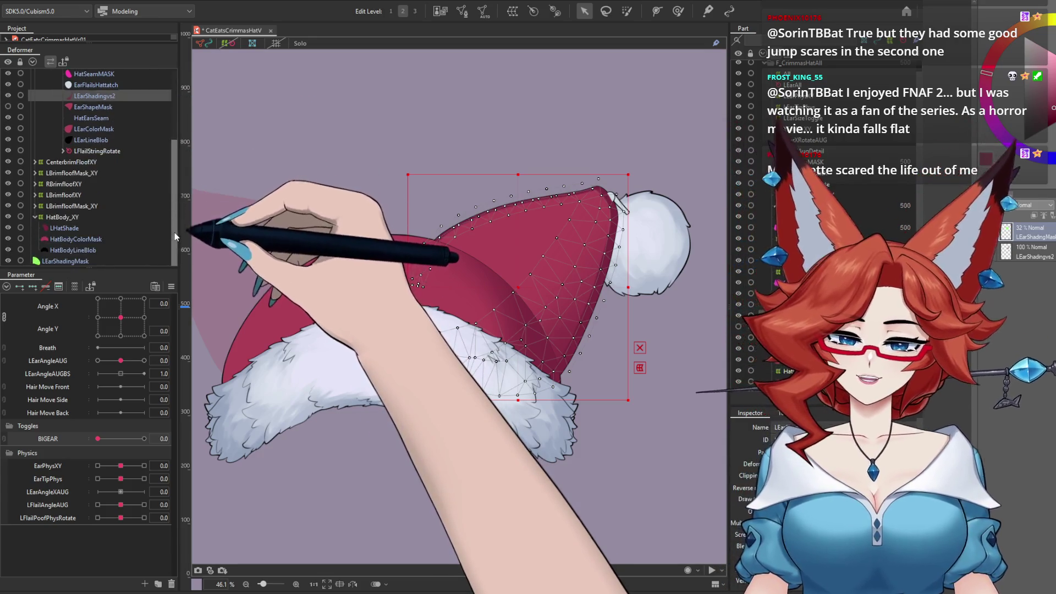
{"action": "mouse_move", "coordinate": [121, 317]}
{"action": "left_mouse_down"}
{"action": "mouse_move", "coordinate": [153, 341]}
{"action": "mouse_move", "coordinate": [120, 317]}
{"action": "left_mouse_up"}
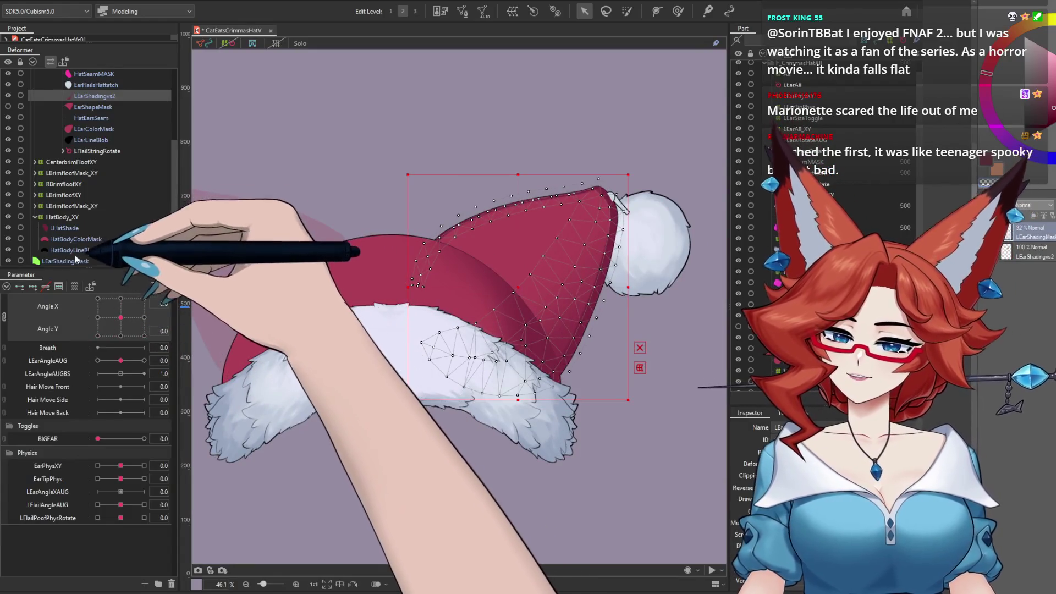
{"action": "left_click_drag", "start_coordinate": [81, 263], "coordinate": [73, 219]}
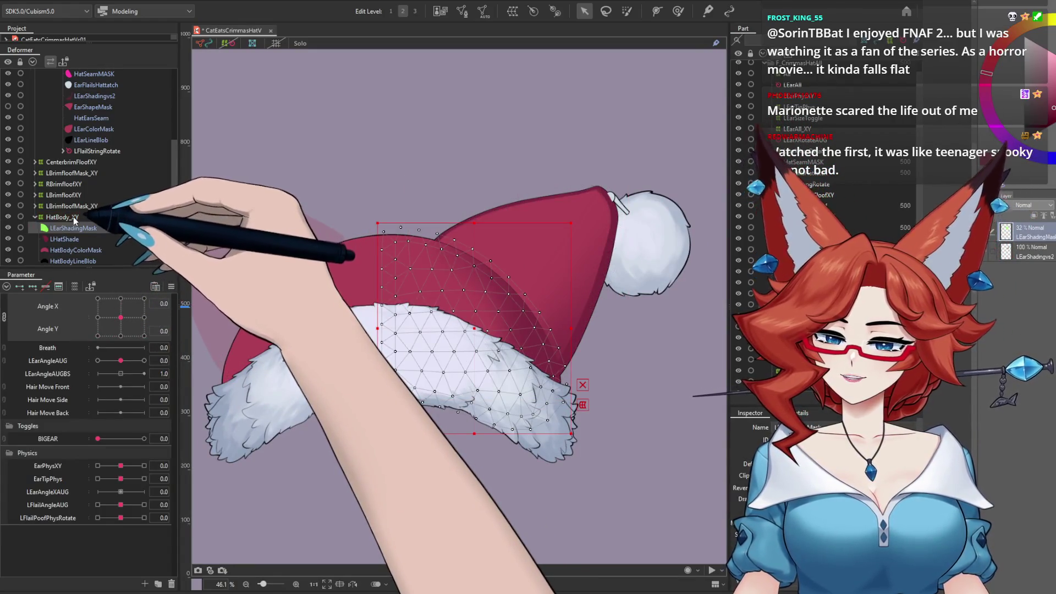
{"action": "mouse_move", "coordinate": [121, 317]}
{"action": "left_mouse_down"}
{"action": "mouse_move", "coordinate": [161, 311]}
{"action": "mouse_move", "coordinate": [143, 296]}
{"action": "mouse_move", "coordinate": [144, 337]}
{"action": "mouse_move", "coordinate": [176, 359]}
{"action": "mouse_move", "coordinate": [202, 362]}
{"action": "left_mouse_up"}
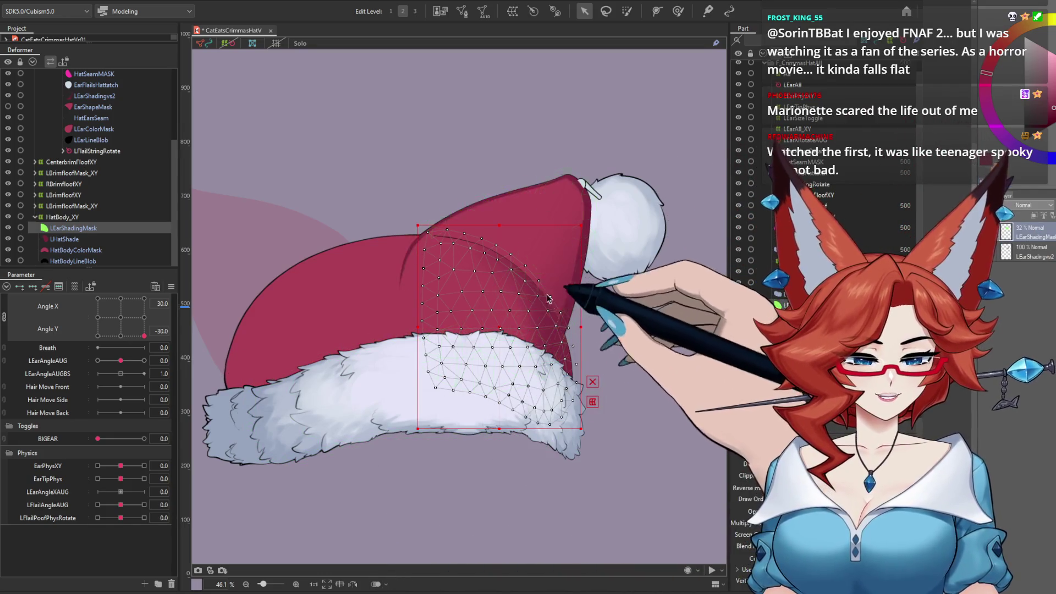
{"action": "mouse_move", "coordinate": [144, 336]}
{"action": "left_mouse_down"}
{"action": "mouse_move", "coordinate": [96, 320]}
{"action": "mouse_move", "coordinate": [144, 318]}
{"action": "left_mouse_up"}
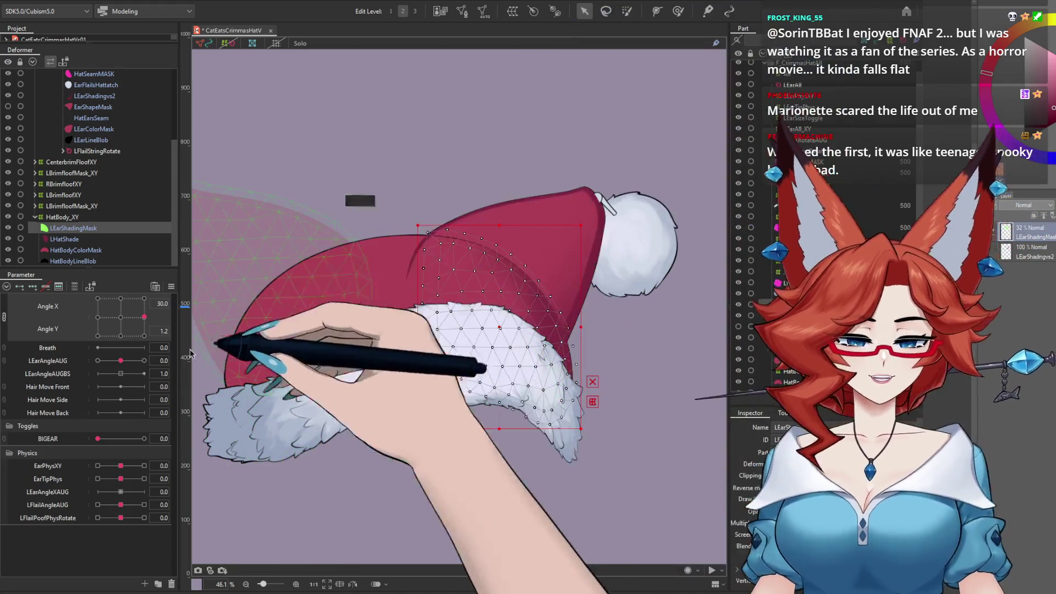
{"action": "left_click", "coordinate": [120, 319]}
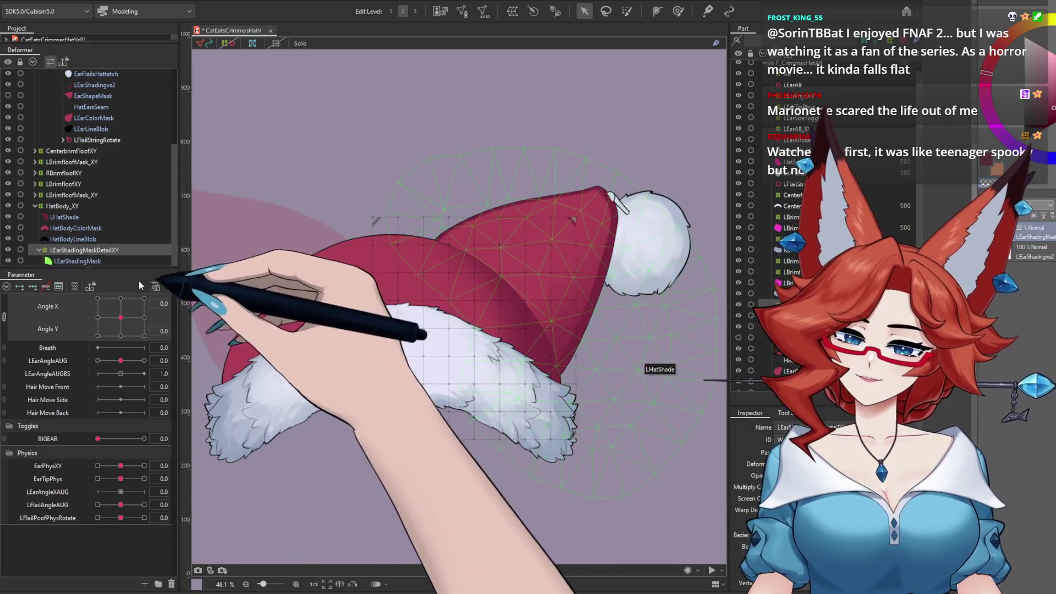
At the Angle X 30 key, pull the warp's top edge into the ear point and its left side outward.
{"action": "left_click", "coordinate": [144, 318]}
{"action": "left_click", "coordinate": [227, 44]}
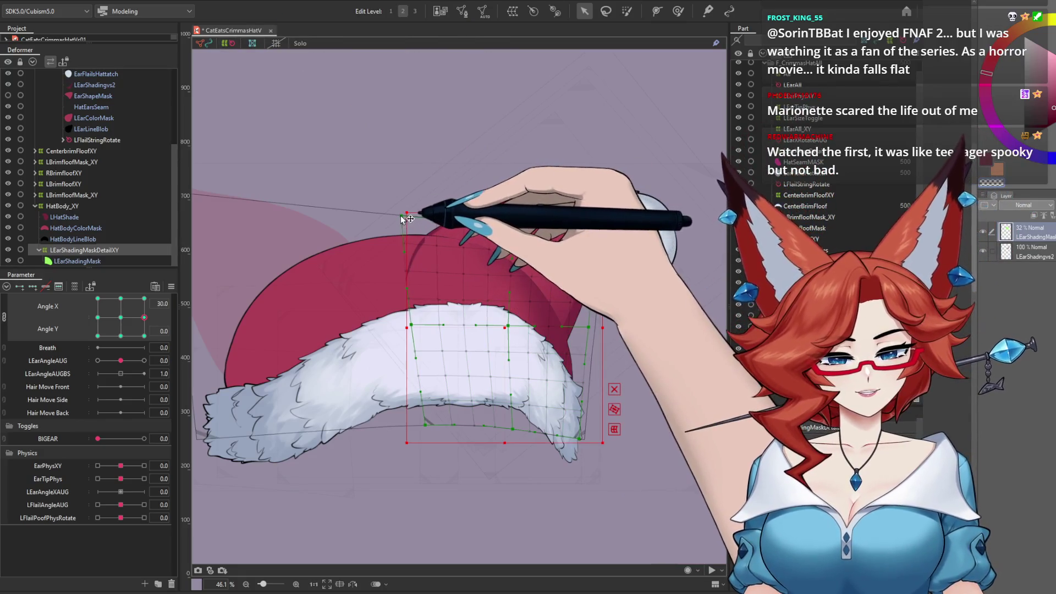
{"action": "mouse_move", "coordinate": [398, 216]}
{"action": "left_mouse_down"}
{"action": "mouse_move", "coordinate": [495, 212]}
{"action": "mouse_move", "coordinate": [518, 229]}
{"action": "left_mouse_up"}
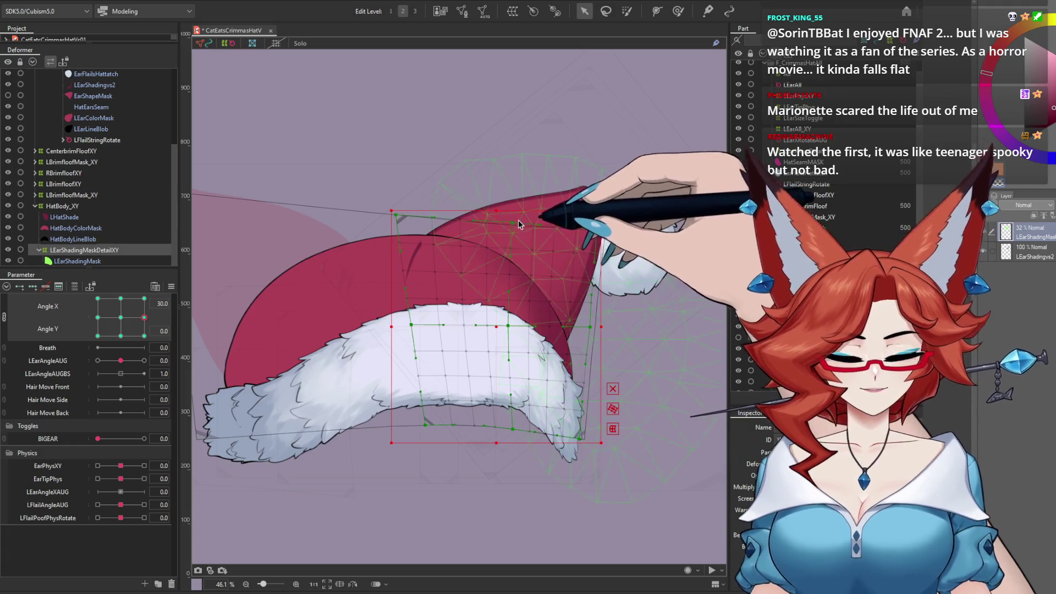
{"action": "left_click_drag", "start_coordinate": [411, 325], "coordinate": [355, 330]}
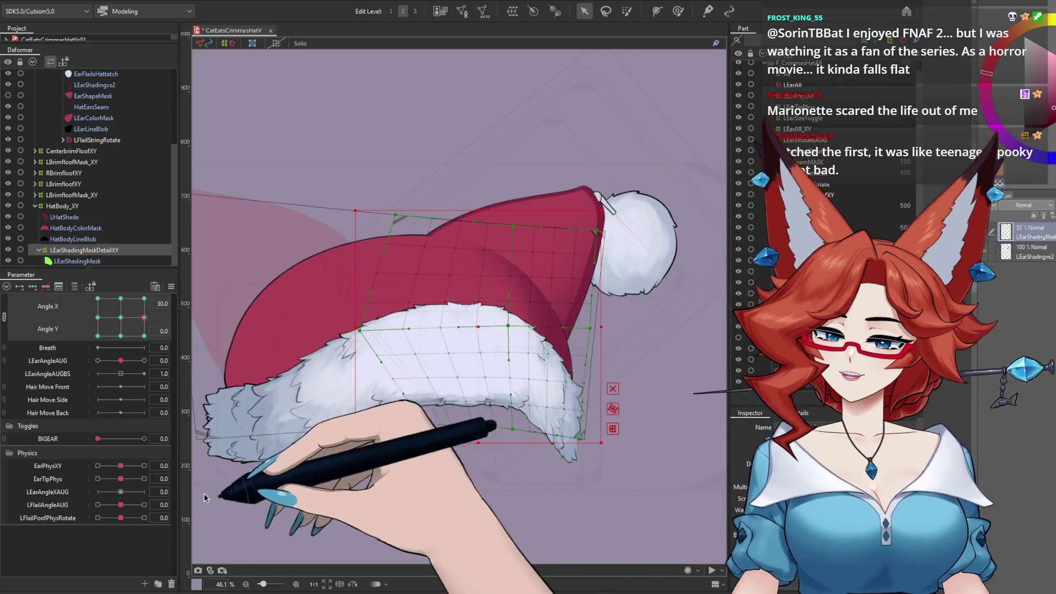
{"action": "left_click", "coordinate": [225, 43]}
{"action": "left_click_drag", "start_coordinate": [121, 319], "coordinate": [144, 321]}
{"action": "left_click", "coordinate": [110, 250]}
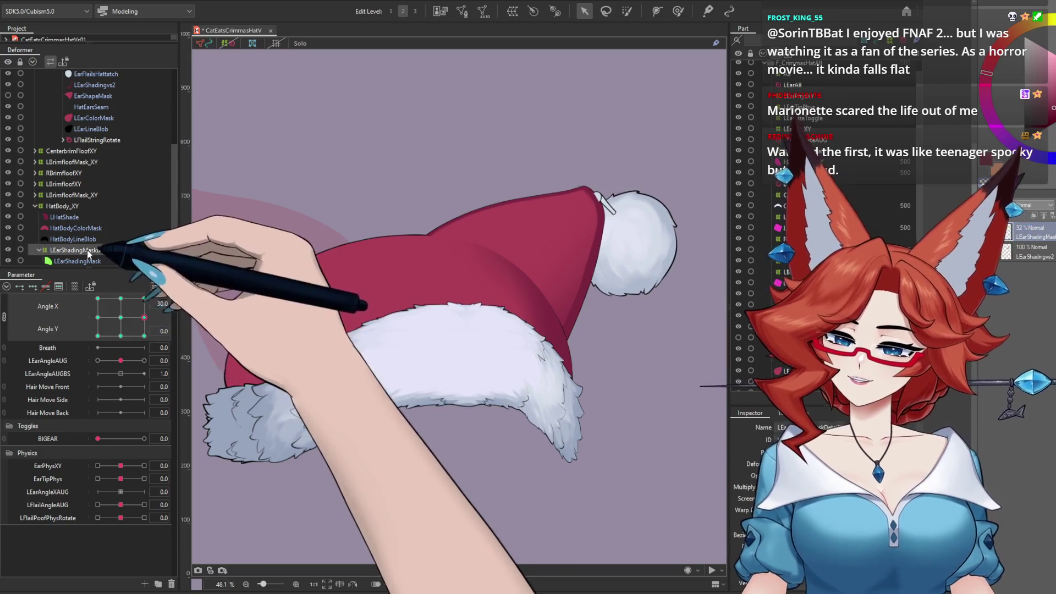
Preview Angle Y ±30, then at Angle X -30 pull the warp's top-right corner in over the hat.
{"action": "left_click", "coordinate": [120, 299]}
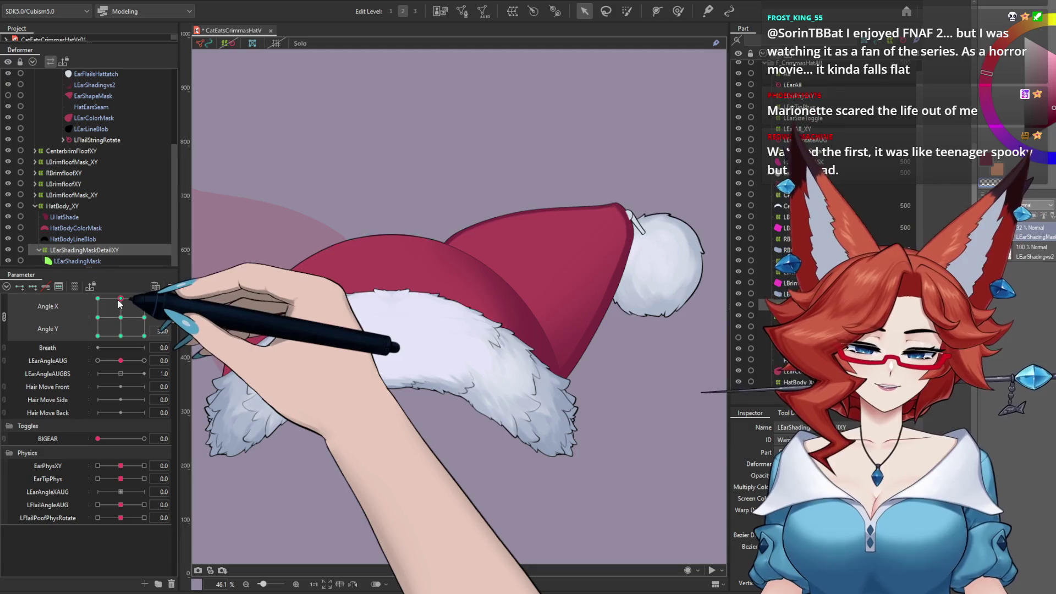
{"action": "left_click", "coordinate": [121, 336]}
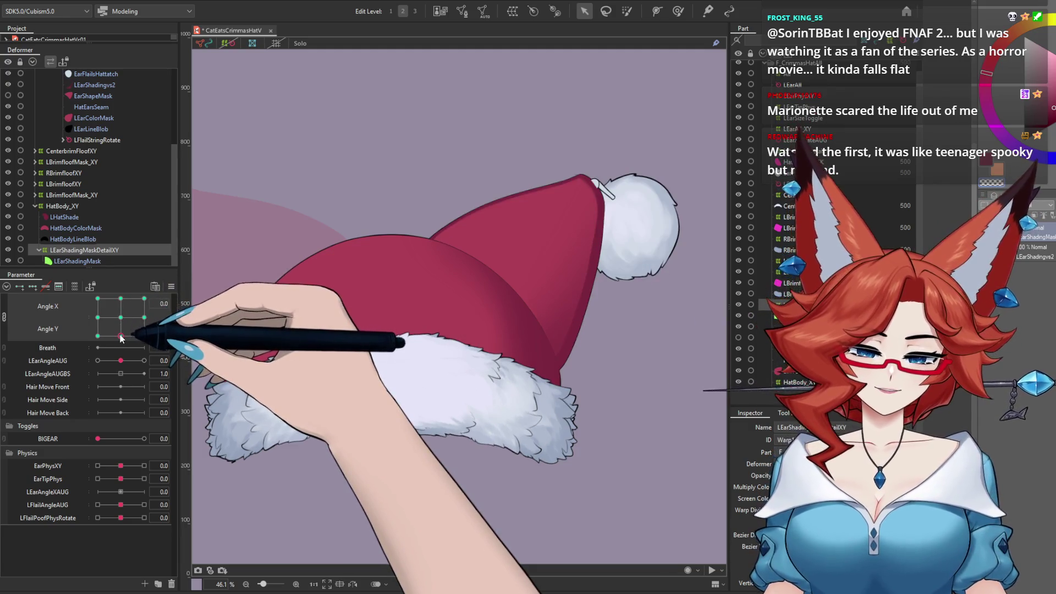
{"action": "left_click", "coordinate": [98, 318]}
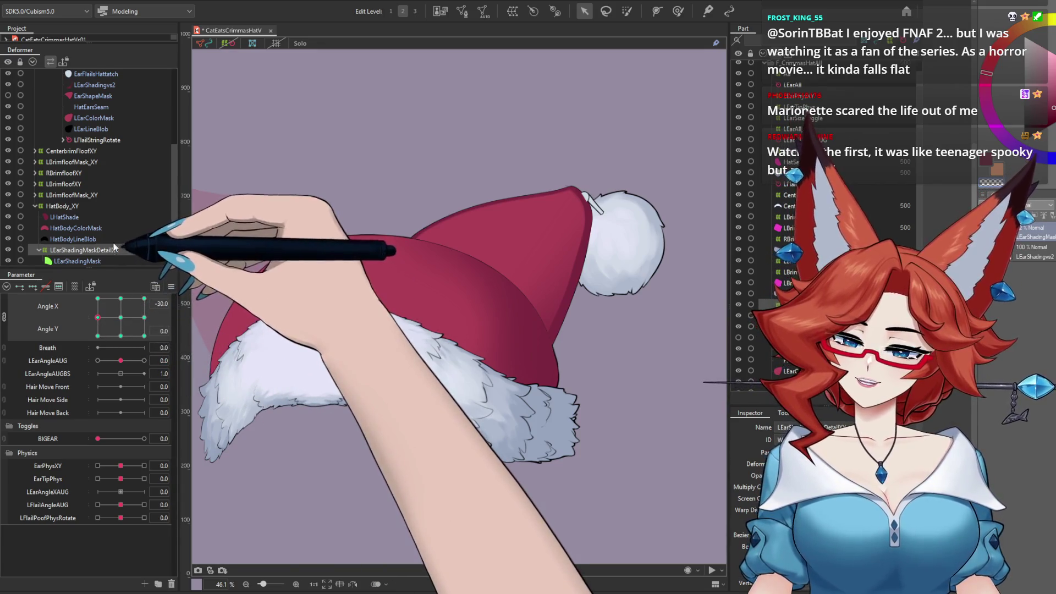
{"action": "left_click", "coordinate": [226, 44]}
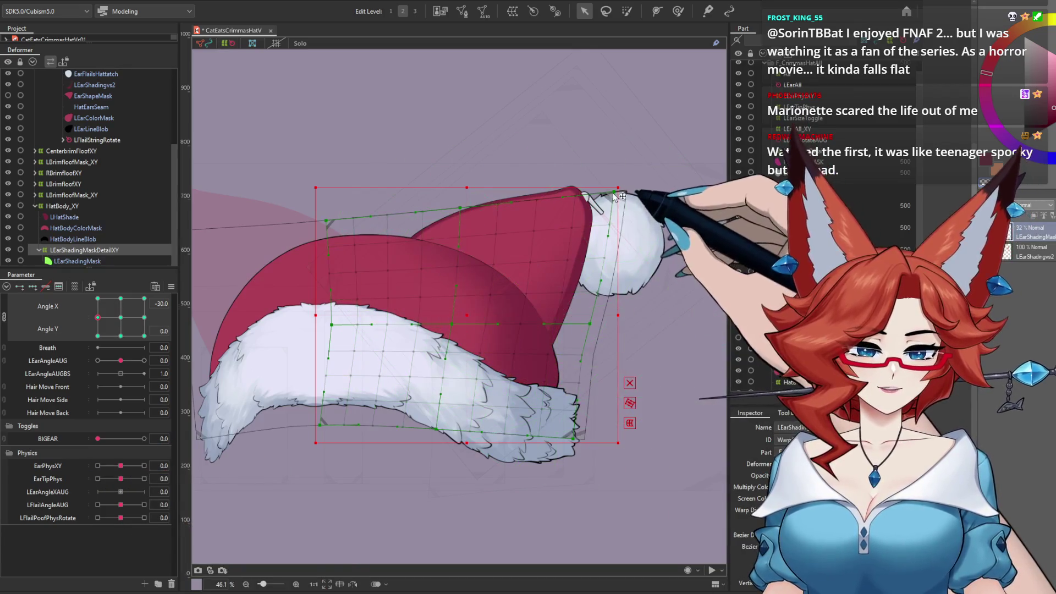
{"action": "left_click_drag", "start_coordinate": [615, 193], "coordinate": [594, 204]}
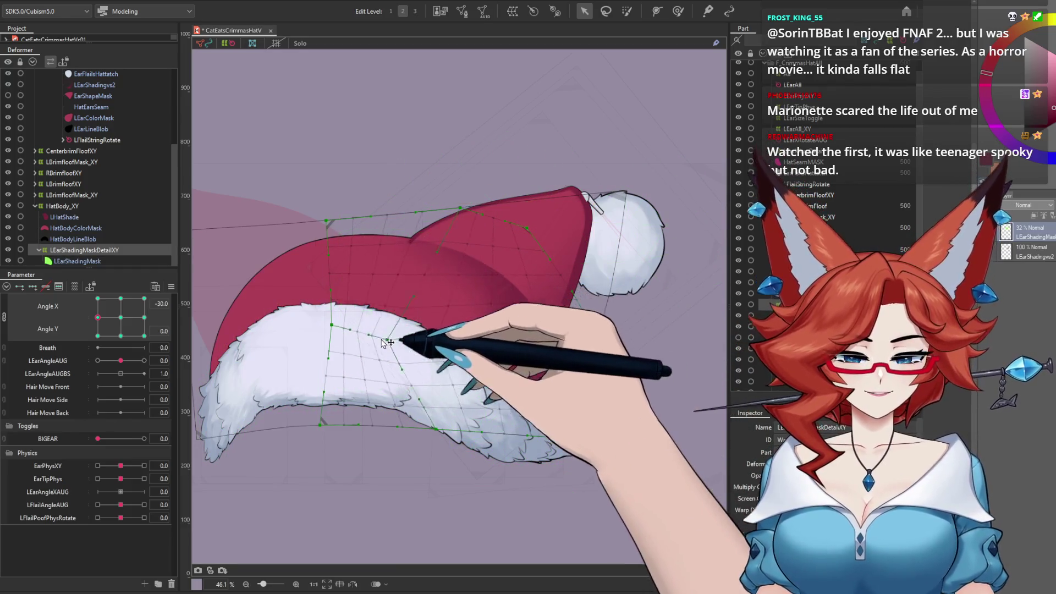
Shift the ear shading warp left, stretch its bottom past the brim, and raise its top-right point.
{"action": "left_click", "coordinate": [533, 237]}
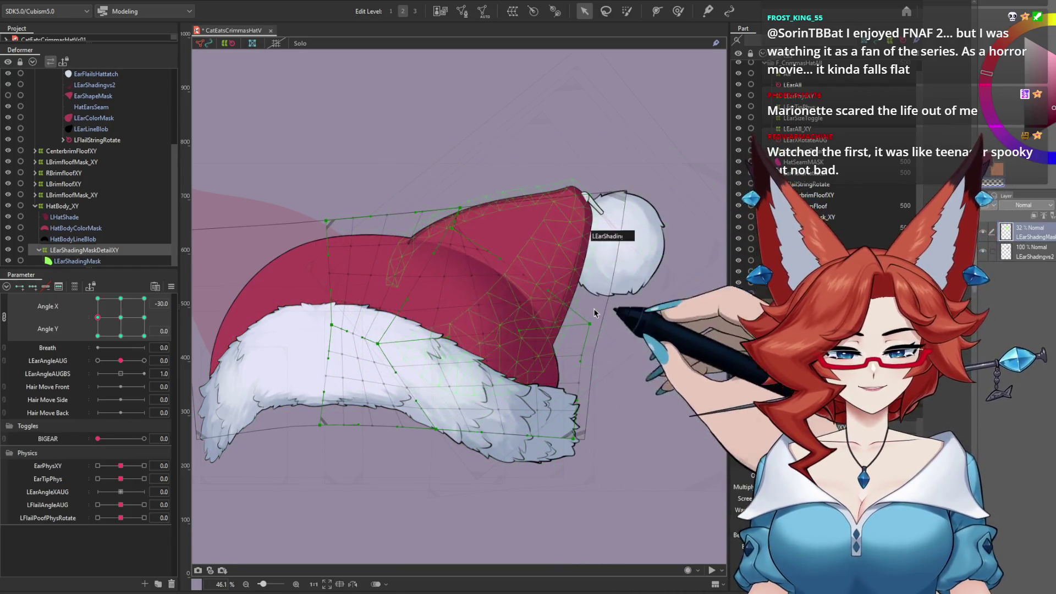
{"action": "key", "text": "ctrl+z"}
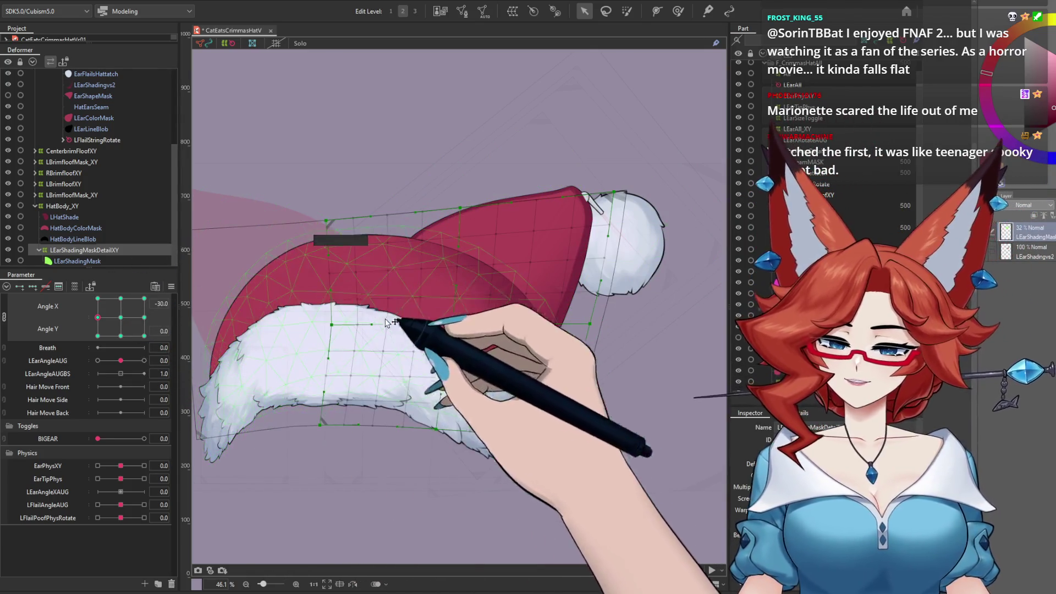
{"action": "left_click", "coordinate": [487, 321]}
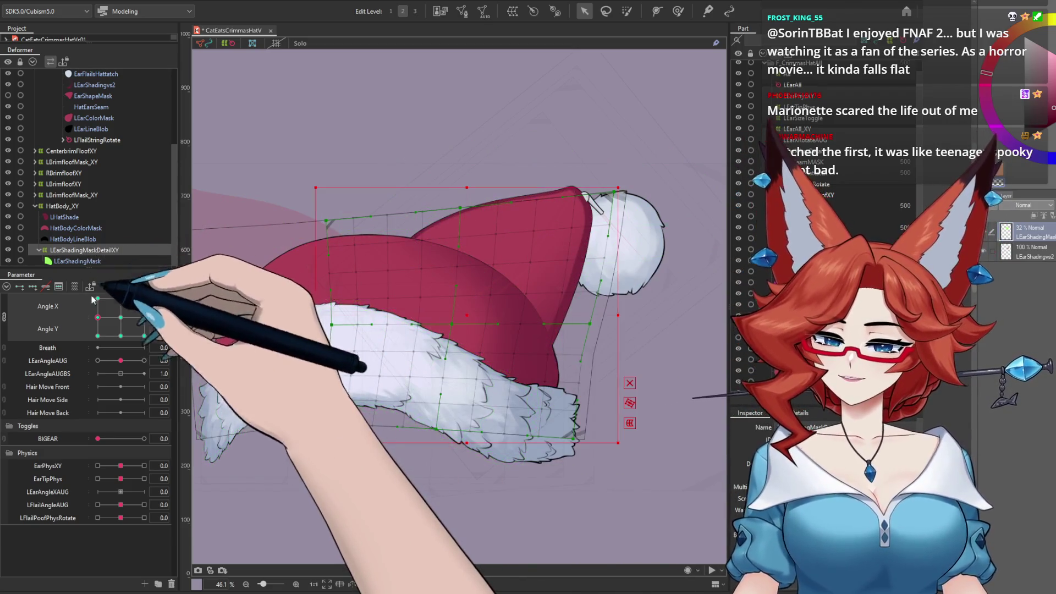
{"action": "left_click_drag", "start_coordinate": [487, 320], "coordinate": [439, 316]}
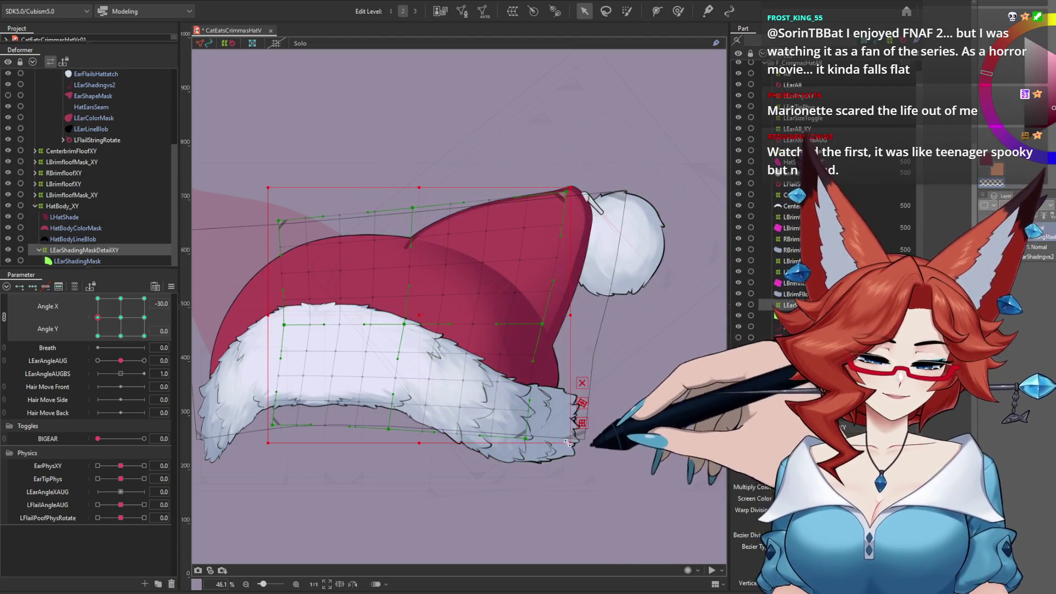
{"action": "left_click_drag", "start_coordinate": [568, 442], "coordinate": [570, 453]}
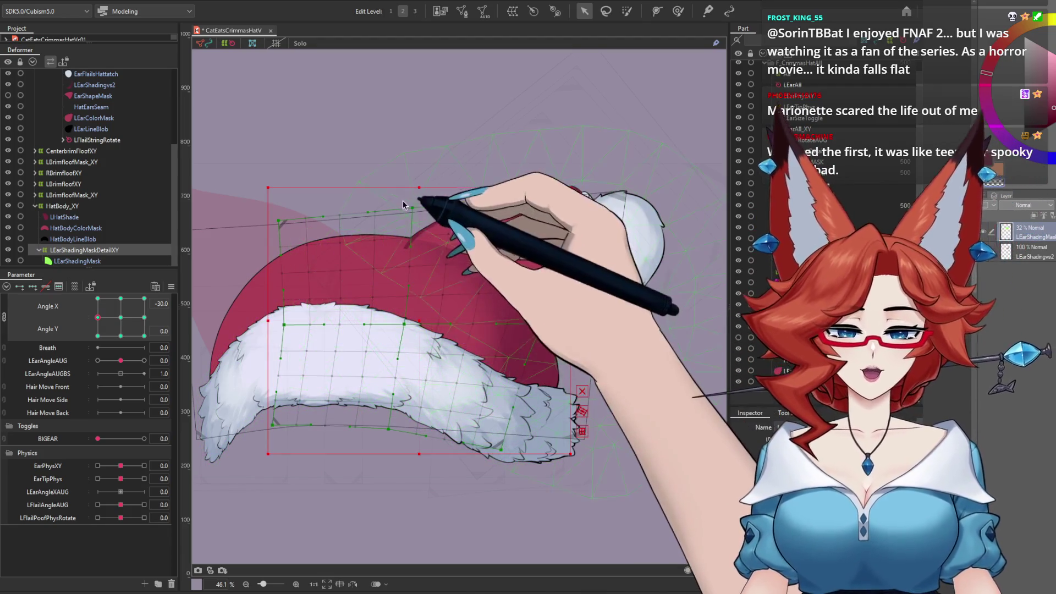
{"action": "left_click_drag", "start_coordinate": [412, 208], "coordinate": [406, 195]}
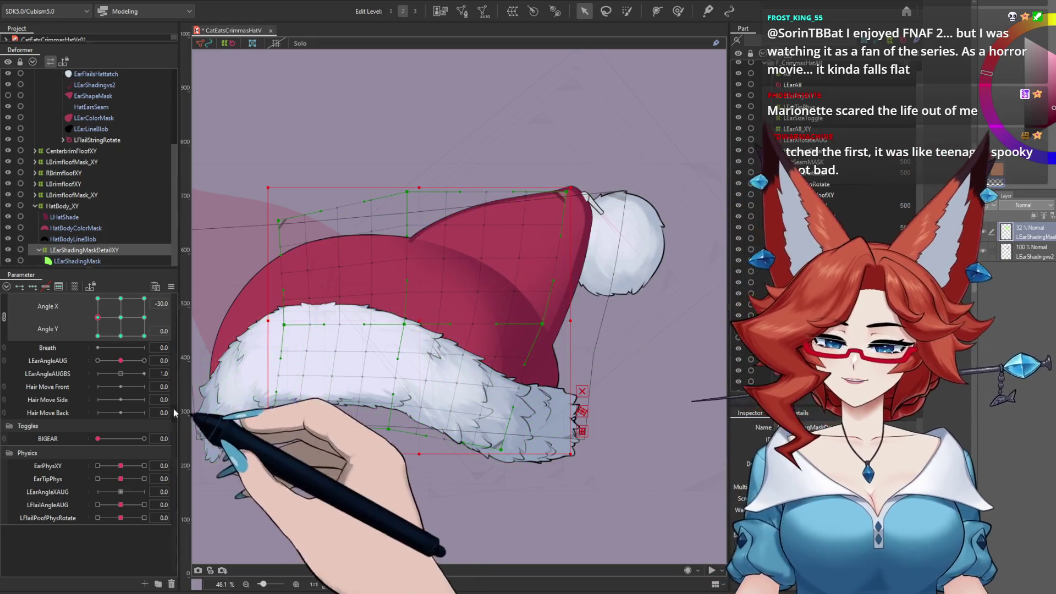
Reselect LEarShadingMaskDetailXY at Angle X -30 and pull its lower-right points in along the brim.
{"action": "left_click", "coordinate": [93, 261]}
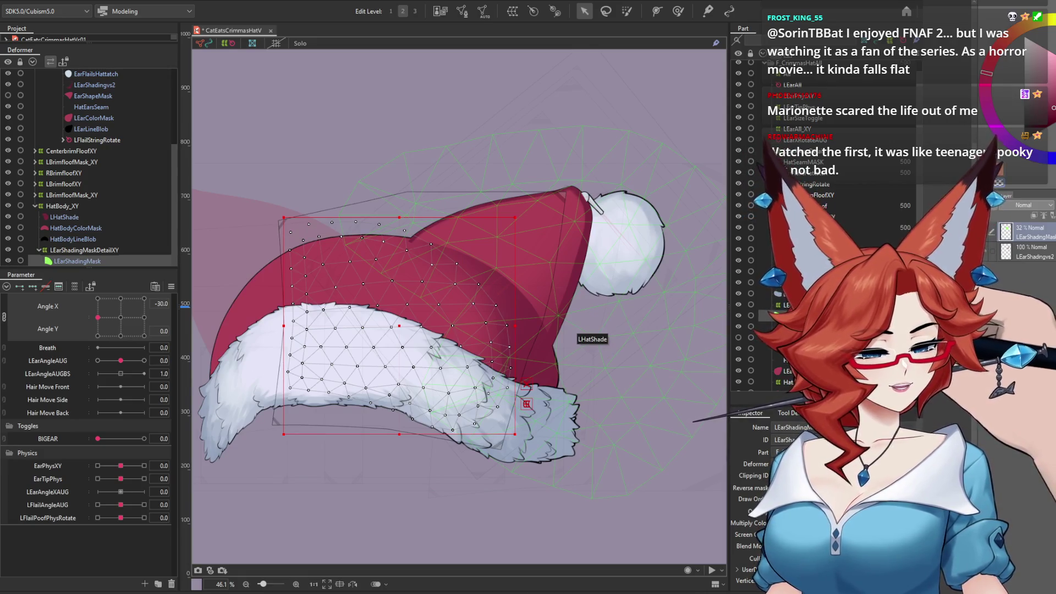
{"action": "left_click", "coordinate": [573, 334]}
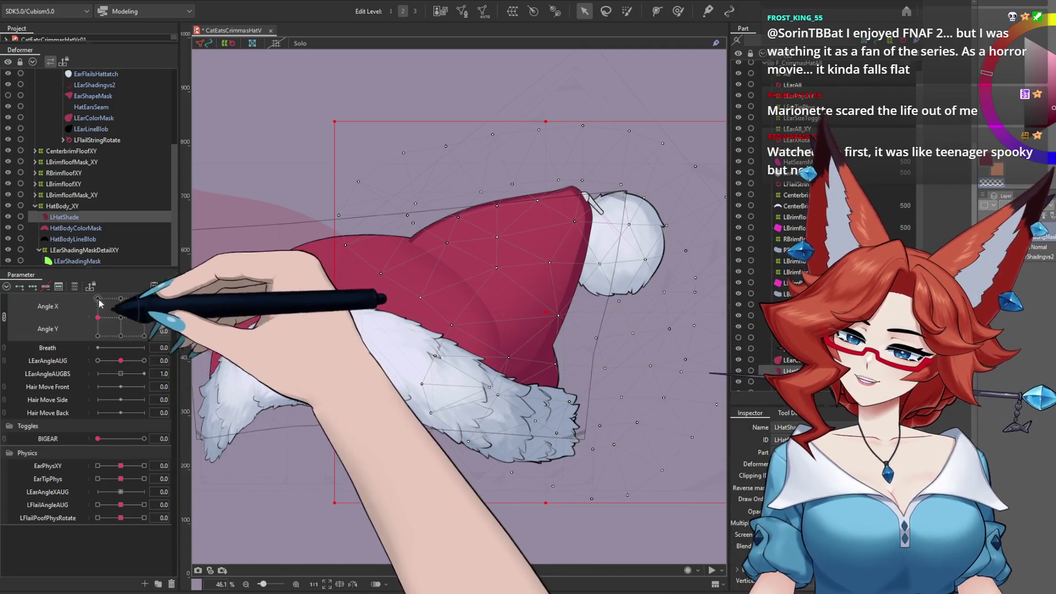
{"action": "left_click", "coordinate": [83, 250]}
{"action": "left_click", "coordinate": [101, 317]}
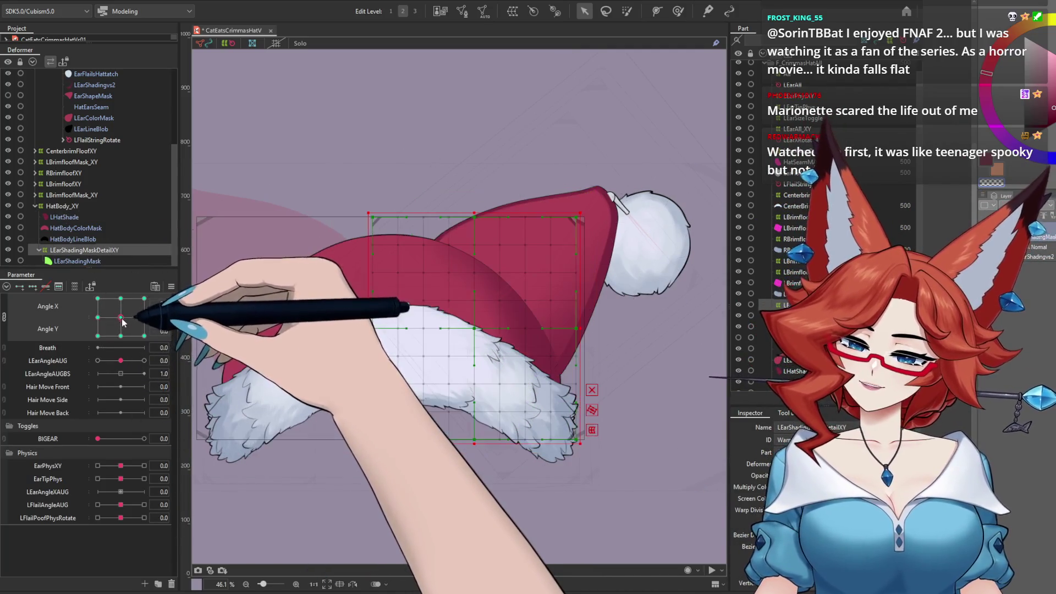
{"action": "left_click", "coordinate": [98, 317]}
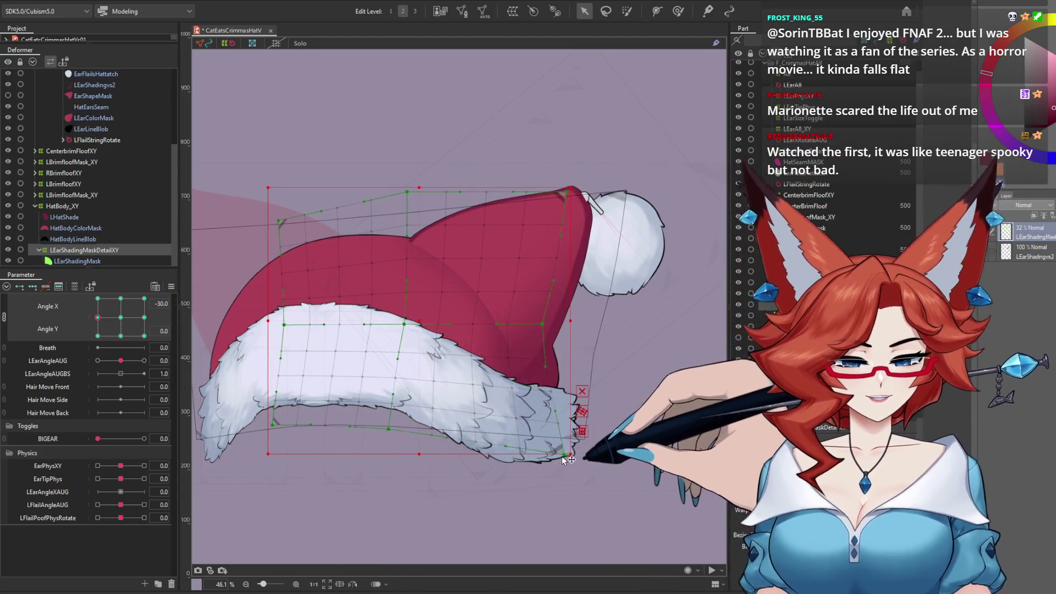
{"action": "mouse_move", "coordinate": [566, 462]}
{"action": "left_mouse_down"}
{"action": "mouse_move", "coordinate": [488, 433]}
{"action": "mouse_move", "coordinate": [586, 417]}
{"action": "left_mouse_up"}
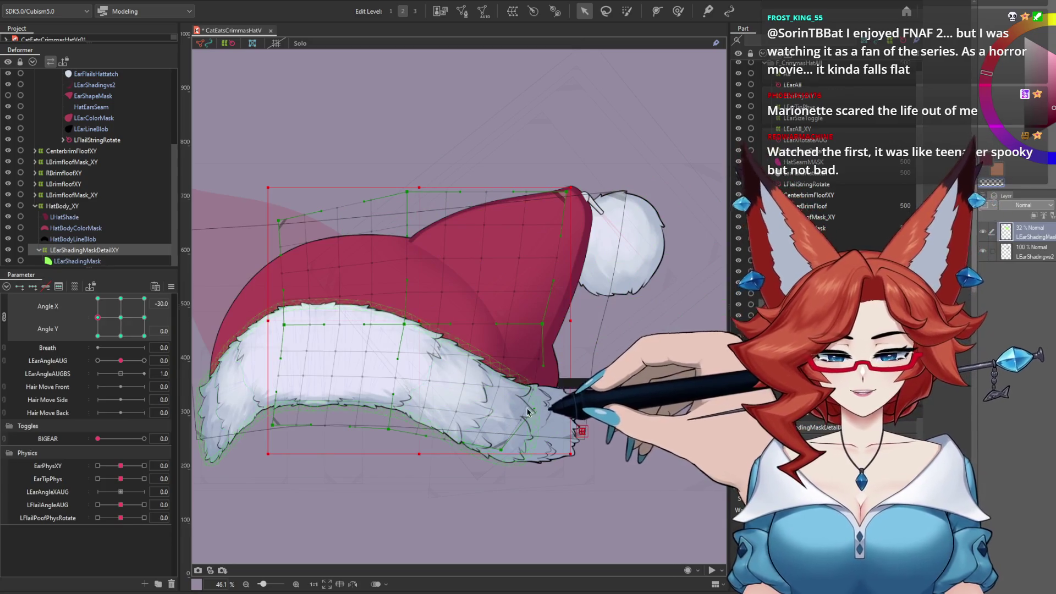
{"action": "left_click", "coordinate": [120, 299]}
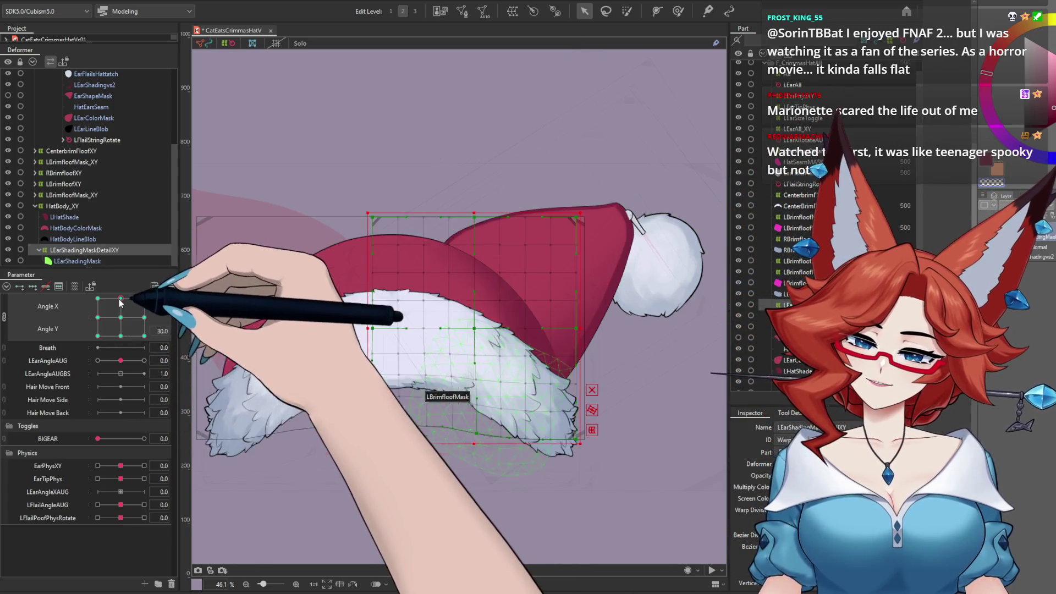
Select LEarShadingMaskDetailXY, zoom in, and sweep the head angle to preview the hat.
{"action": "left_click", "coordinate": [120, 336]}
{"action": "left_click", "coordinate": [172, 286]}
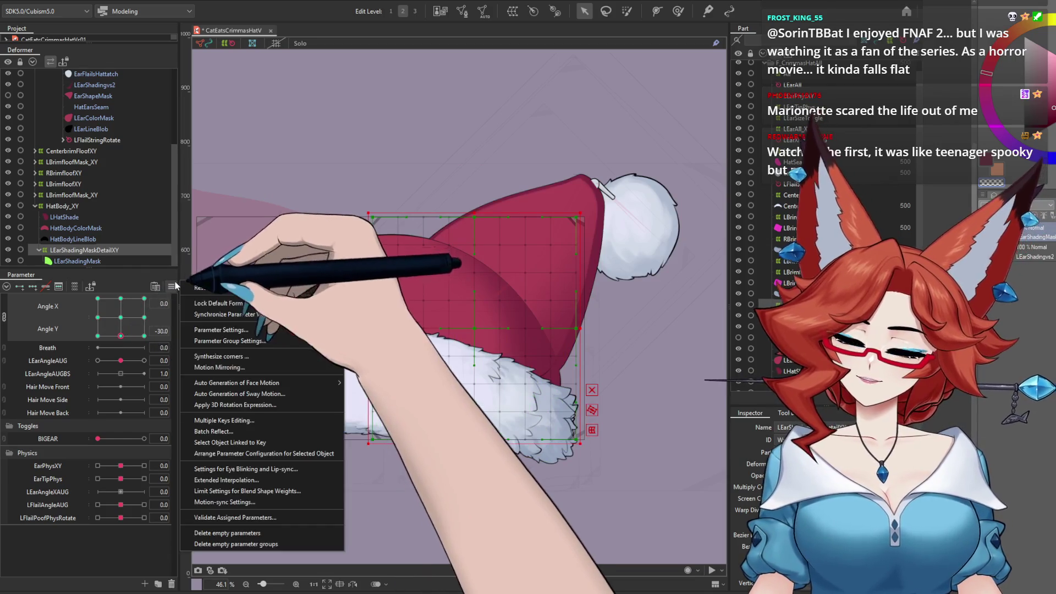
{"action": "left_click", "coordinate": [199, 288]}
{"action": "mouse_move", "coordinate": [115, 322]}
{"action": "left_mouse_down"}
{"action": "mouse_move", "coordinate": [107, 291]}
{"action": "mouse_move", "coordinate": [79, 326]}
{"action": "mouse_move", "coordinate": [133, 361]}
{"action": "mouse_move", "coordinate": [165, 364]}
{"action": "left_mouse_up"}
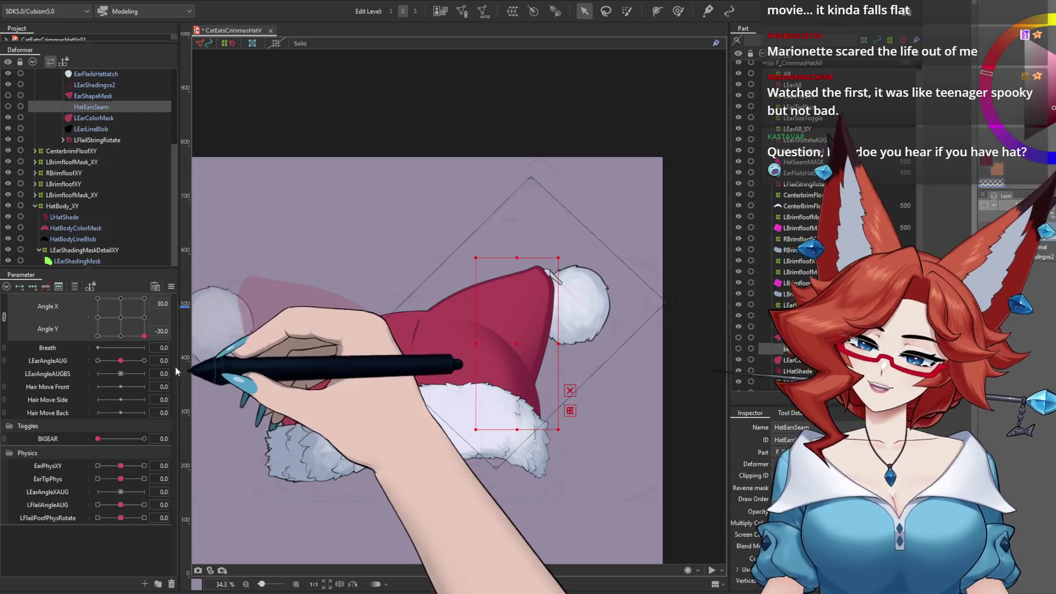
{"action": "left_click", "coordinate": [82, 250]}
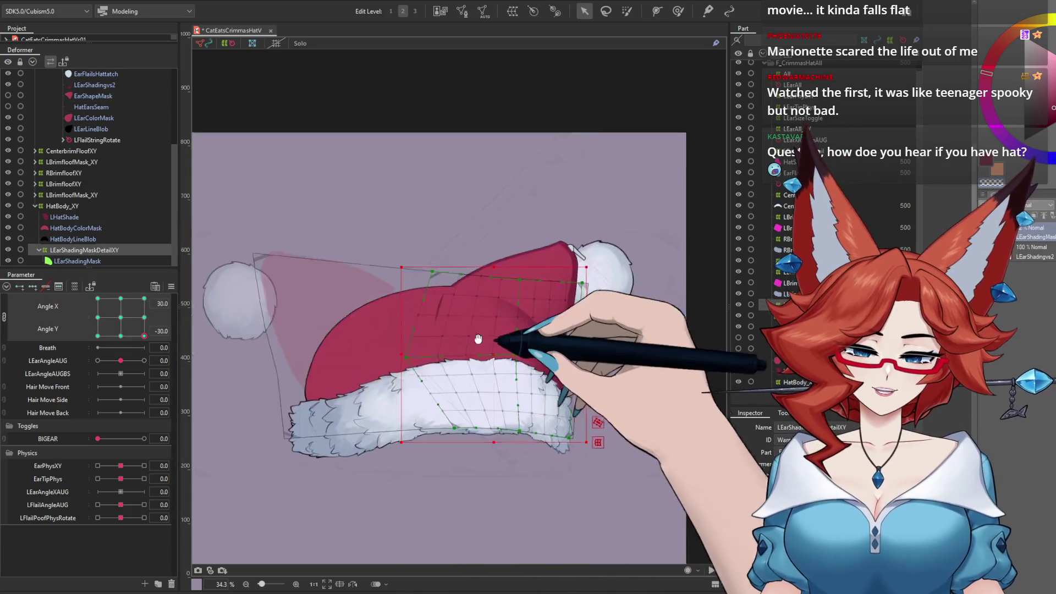
{"action": "scroll", "coordinate": [478, 339], "scroll_direction": "up", "scroll_amount": 2}
{"action": "left_click_drag", "start_coordinate": [506, 313], "coordinate": [505, 358]}
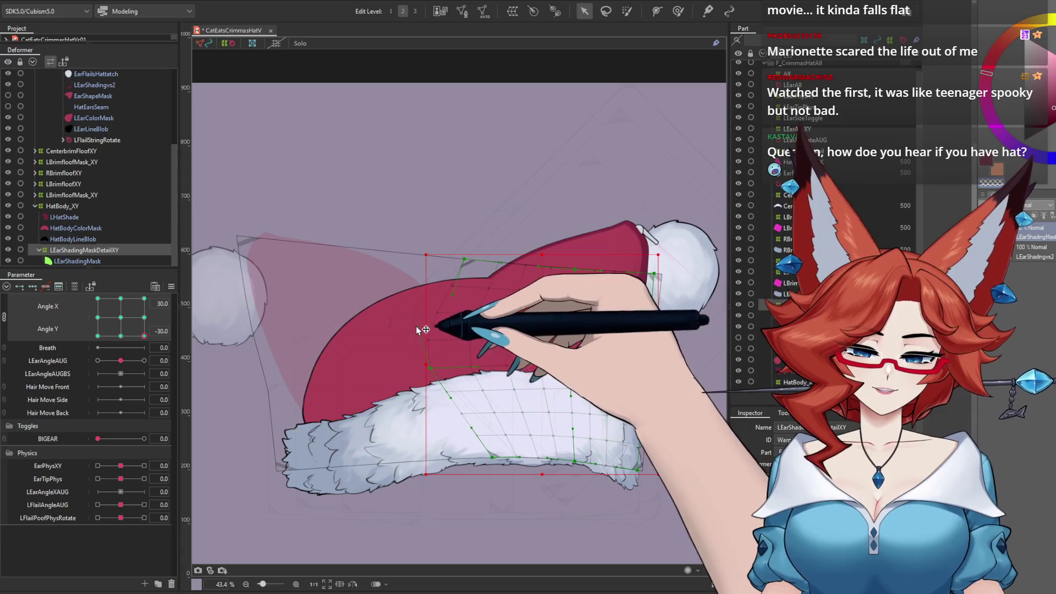
{"action": "left_click_drag", "start_coordinate": [144, 336], "coordinate": [98, 337]}
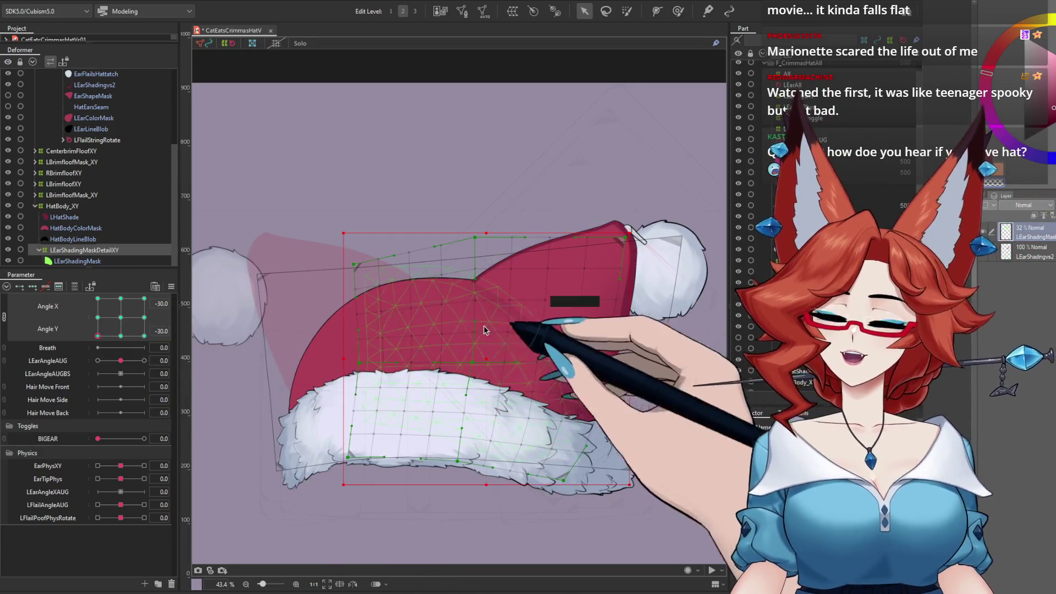
Recenter the view, inspect the HatBodyLineBlob and LHatShade meshes, then clear the selection.
{"action": "left_click_drag", "start_coordinate": [590, 418], "coordinate": [580, 343]}
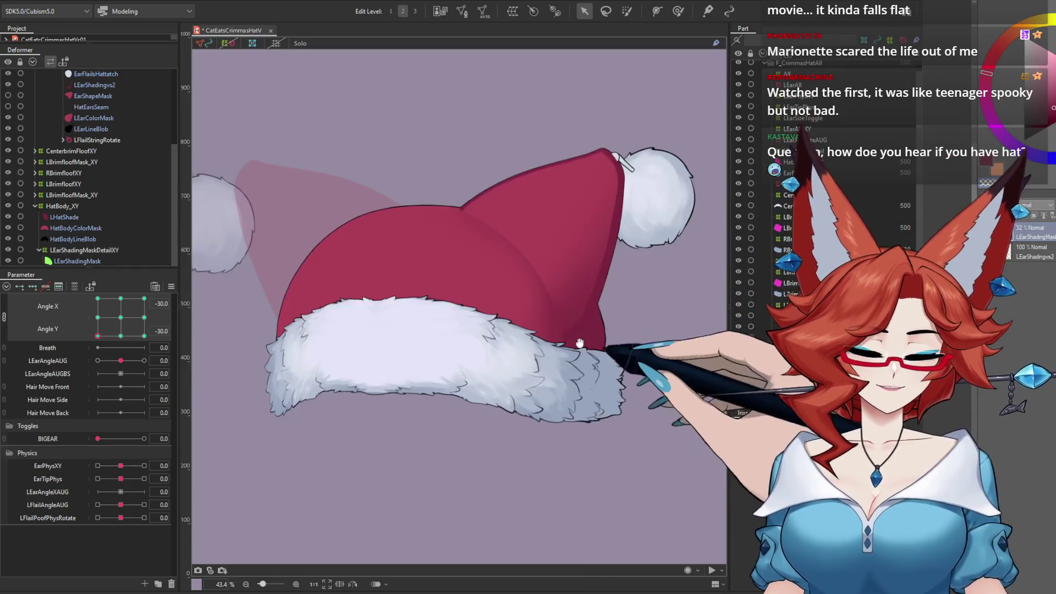
{"action": "left_click", "coordinate": [626, 302]}
{"action": "mouse_move", "coordinate": [653, 350]}
{"action": "left_mouse_down"}
{"action": "mouse_move", "coordinate": [667, 361]}
{"action": "mouse_move", "coordinate": [642, 378]}
{"action": "left_mouse_up"}
{"action": "left_click", "coordinate": [569, 437]}
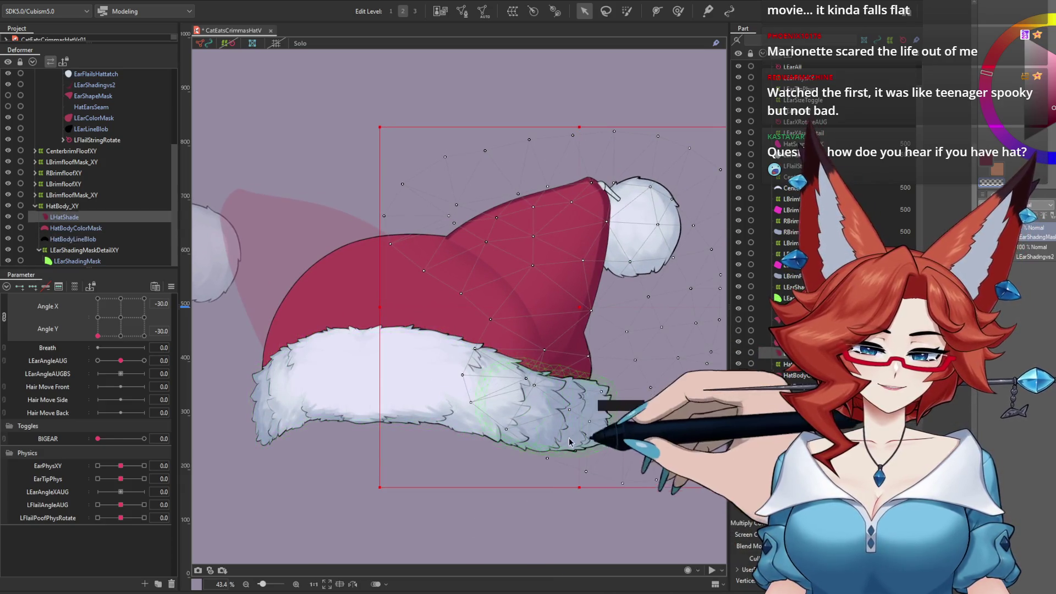
{"action": "left_click_drag", "start_coordinate": [569, 438], "coordinate": [566, 418]}
{"action": "left_click", "coordinate": [497, 524]}
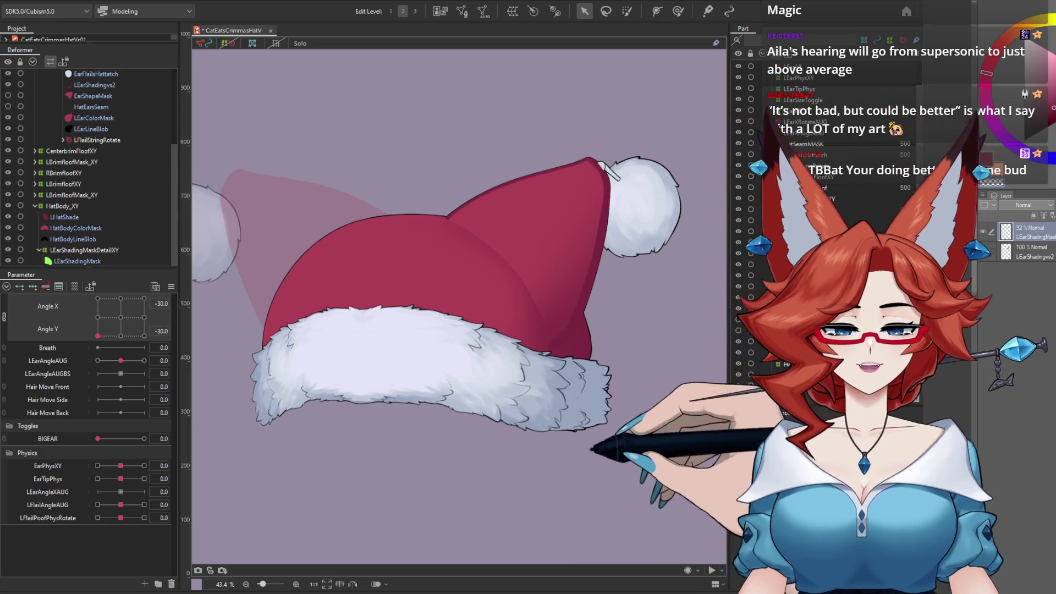
Preview BIGEAR at Angle X 30/Y -30, select LEarShadingMaskDetailXY, then reset the angle and BIGEAR.
{"action": "left_click_drag", "start_coordinate": [97, 438], "coordinate": [144, 438]}
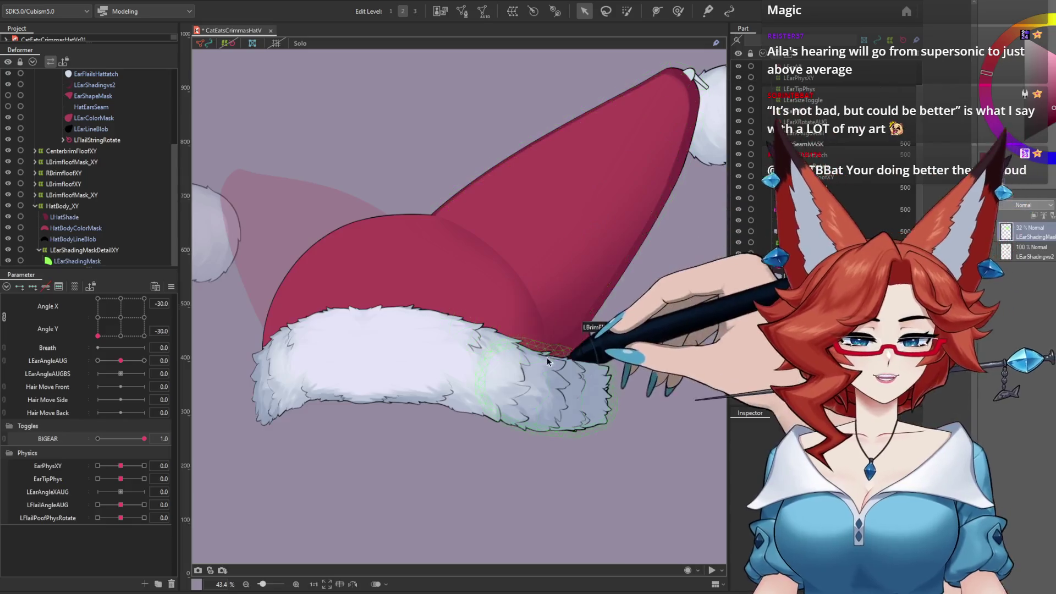
{"action": "mouse_move", "coordinate": [101, 340]}
{"action": "left_mouse_down"}
{"action": "mouse_move", "coordinate": [175, 325]}
{"action": "mouse_move", "coordinate": [187, 354]}
{"action": "left_mouse_up"}
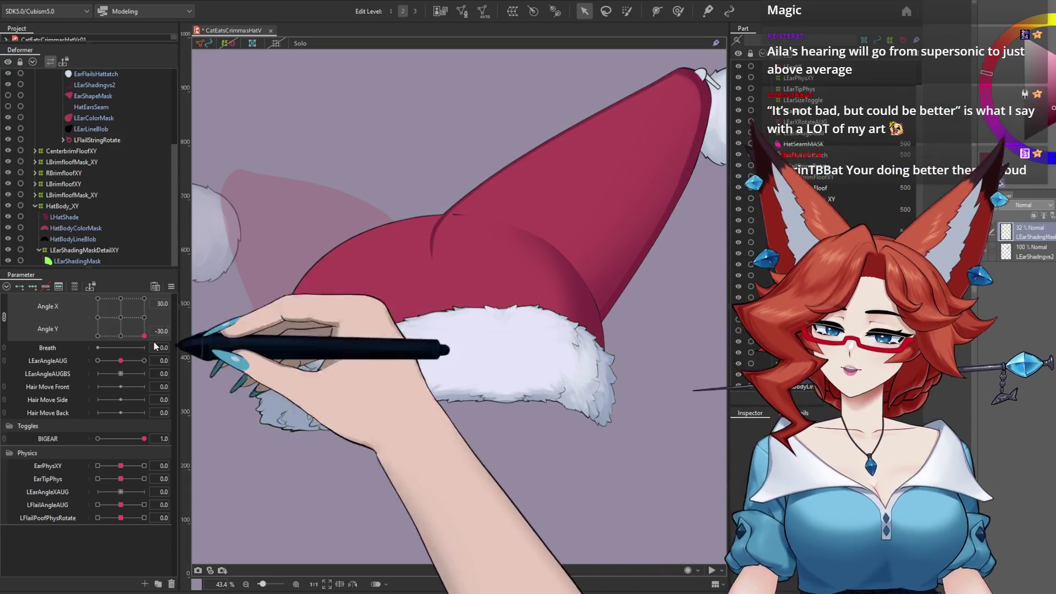
{"action": "left_click", "coordinate": [101, 250]}
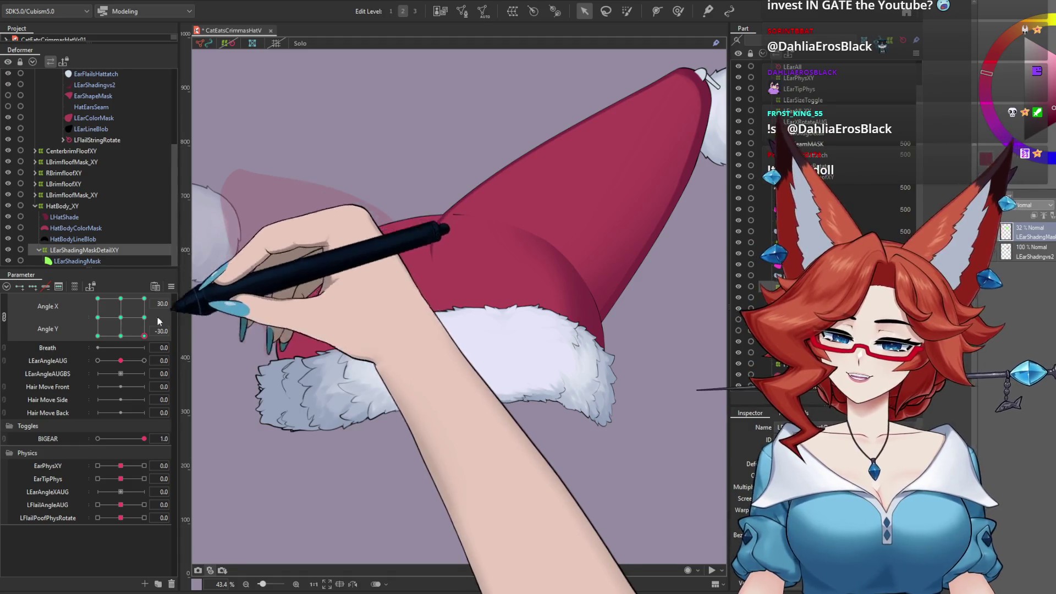
{"action": "left_click_drag", "start_coordinate": [144, 335], "coordinate": [120, 317]}
{"action": "left_click", "coordinate": [110, 440]}
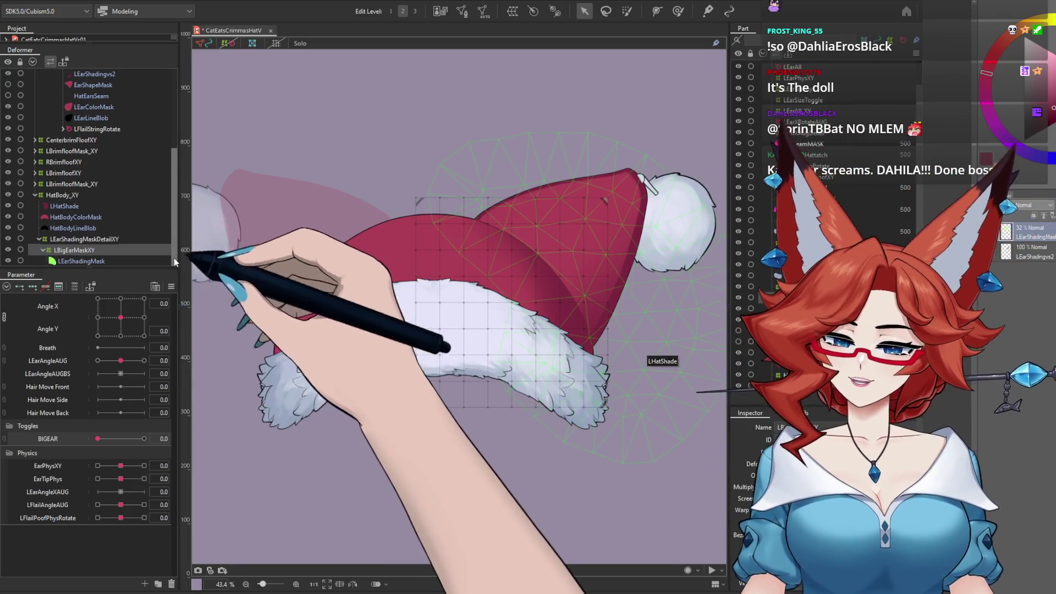
With BIGEAR on at Angle X 30, Y -30, widen the warp's top-left corner and left side.
{"action": "left_click", "coordinate": [142, 439]}
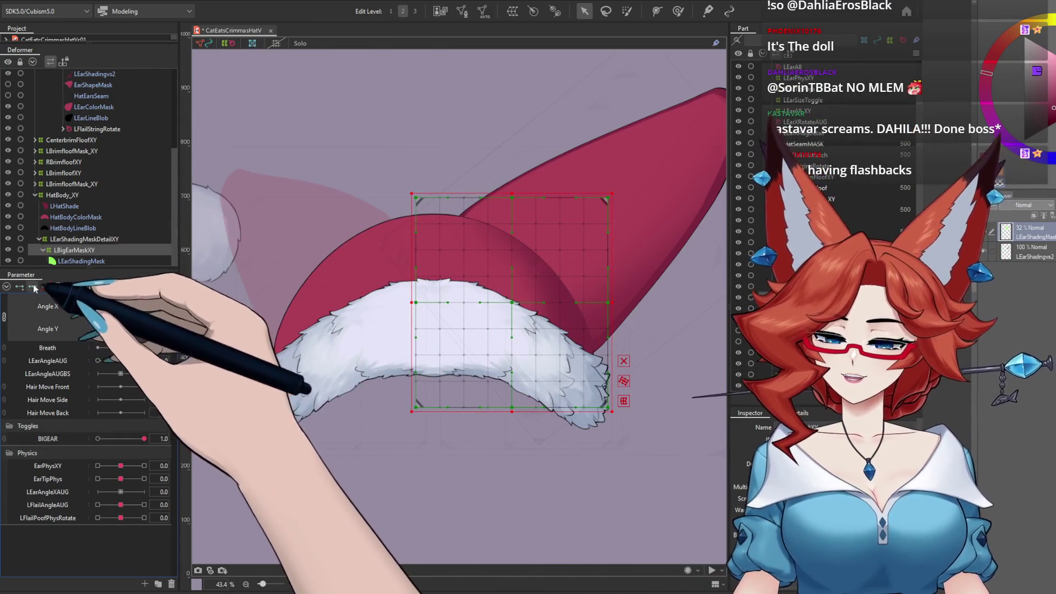
{"action": "left_click", "coordinate": [144, 317]}
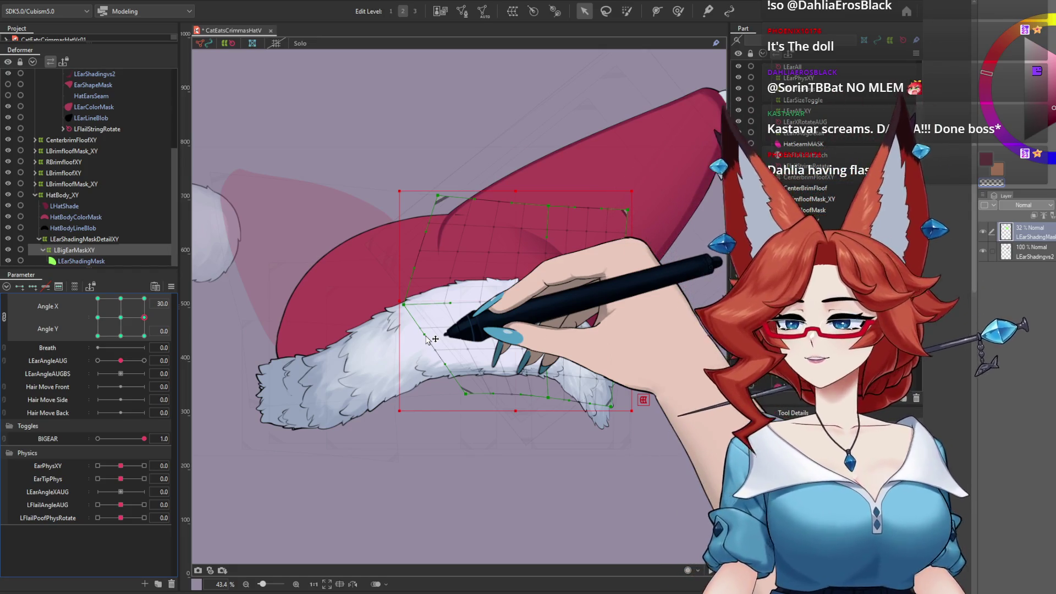
{"action": "key", "text": "ctrl+z"}
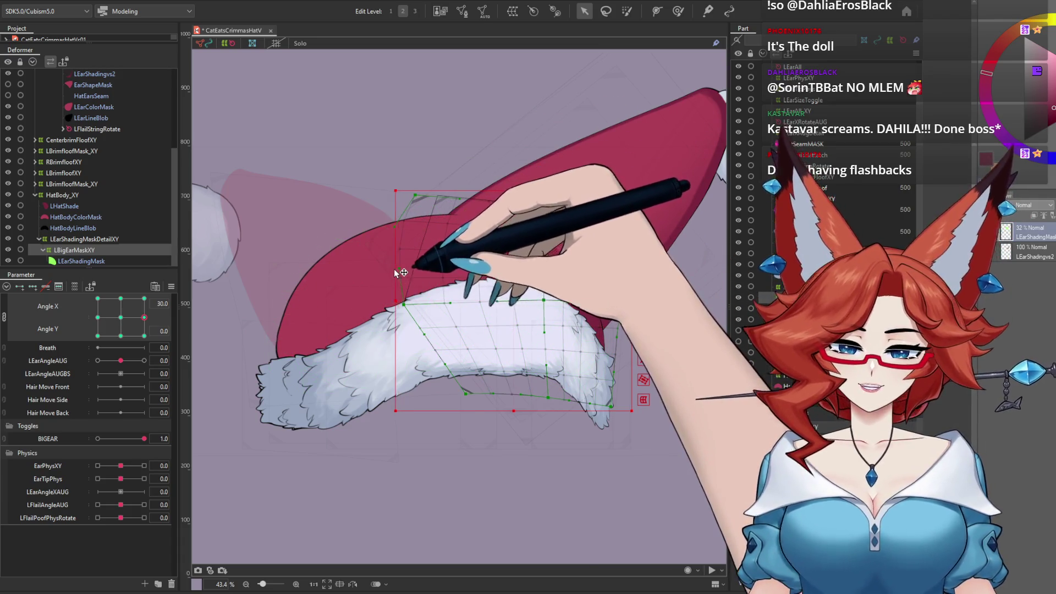
{"action": "left_click_drag", "start_coordinate": [145, 318], "coordinate": [144, 336]}
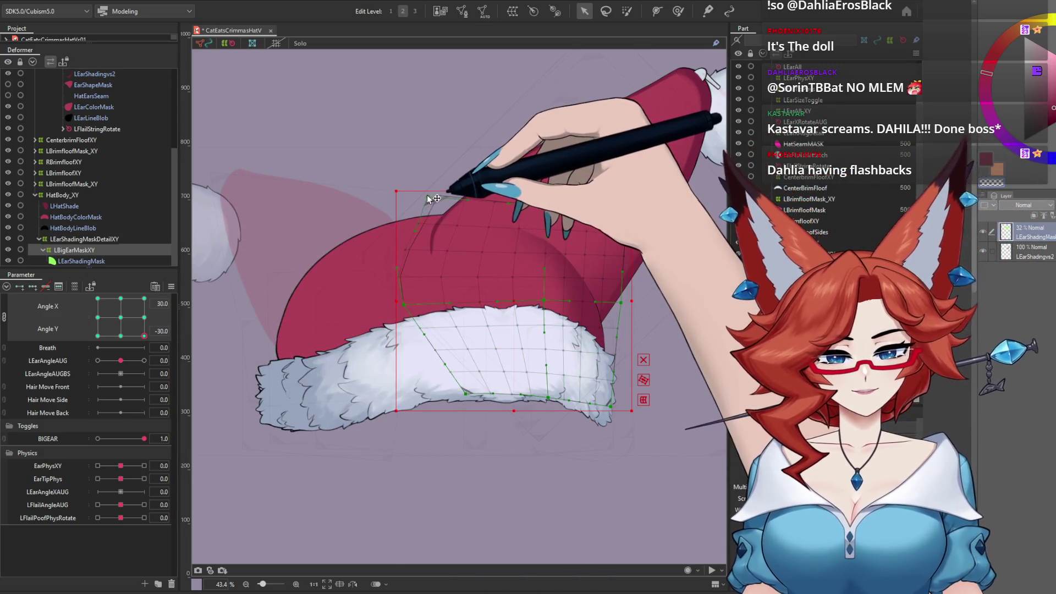
{"action": "left_click_drag", "start_coordinate": [412, 193], "coordinate": [409, 194]}
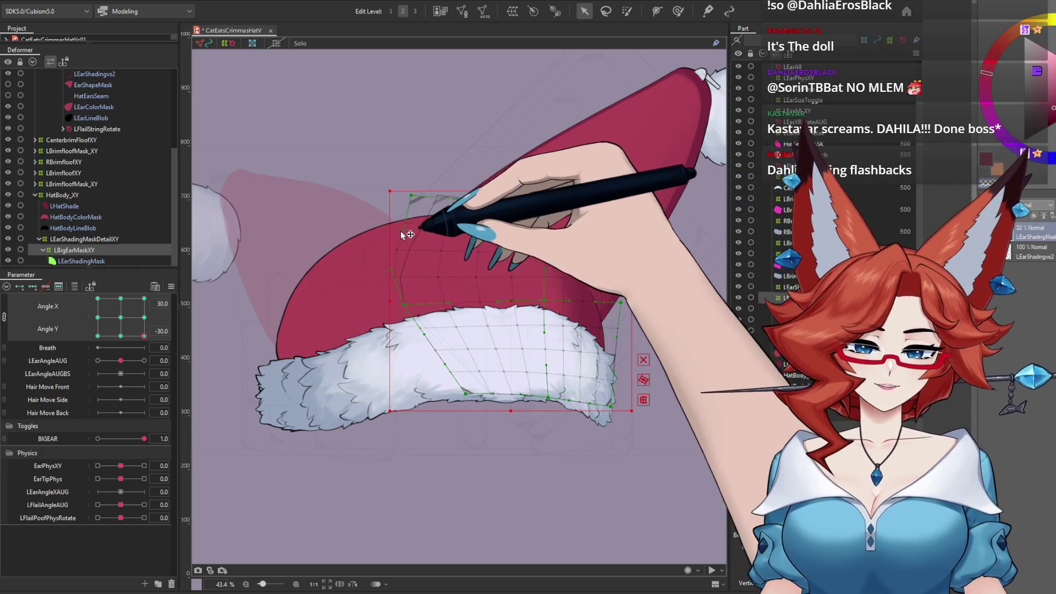
{"action": "left_click_drag", "start_coordinate": [400, 231], "coordinate": [383, 226]}
At the opposite head angle with EarPhysXY and EarTipPhys maxed, pull the warp's top edge over the ear.
{"action": "mouse_move", "coordinate": [144, 335]}
{"action": "left_mouse_down"}
{"action": "mouse_move", "coordinate": [97, 336]}
{"action": "mouse_move", "coordinate": [81, 304]}
{"action": "mouse_move", "coordinate": [175, 288]}
{"action": "left_mouse_up"}
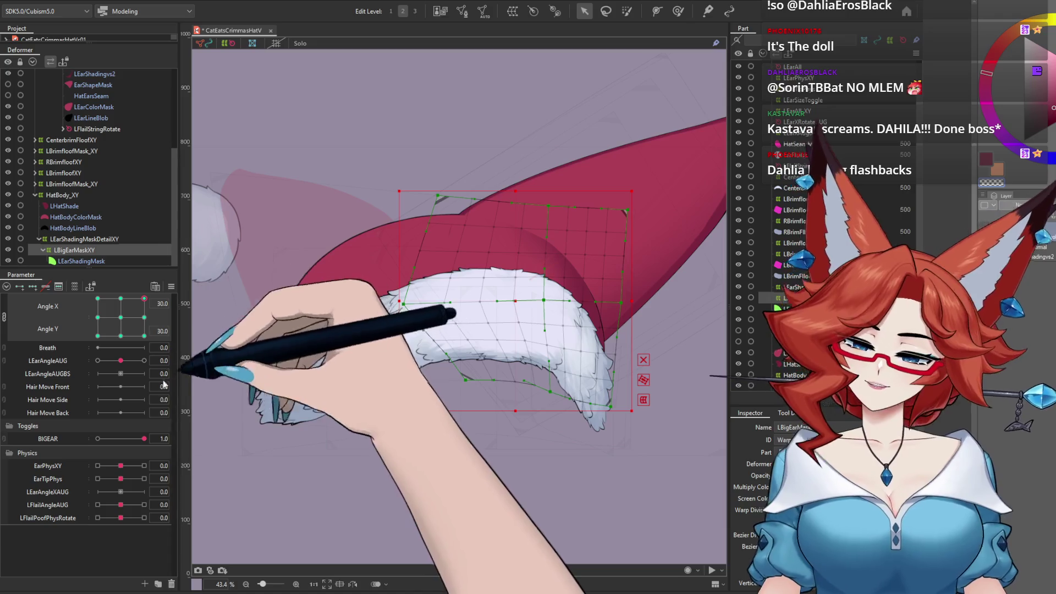
{"action": "left_click_drag", "start_coordinate": [121, 465], "coordinate": [181, 480]}
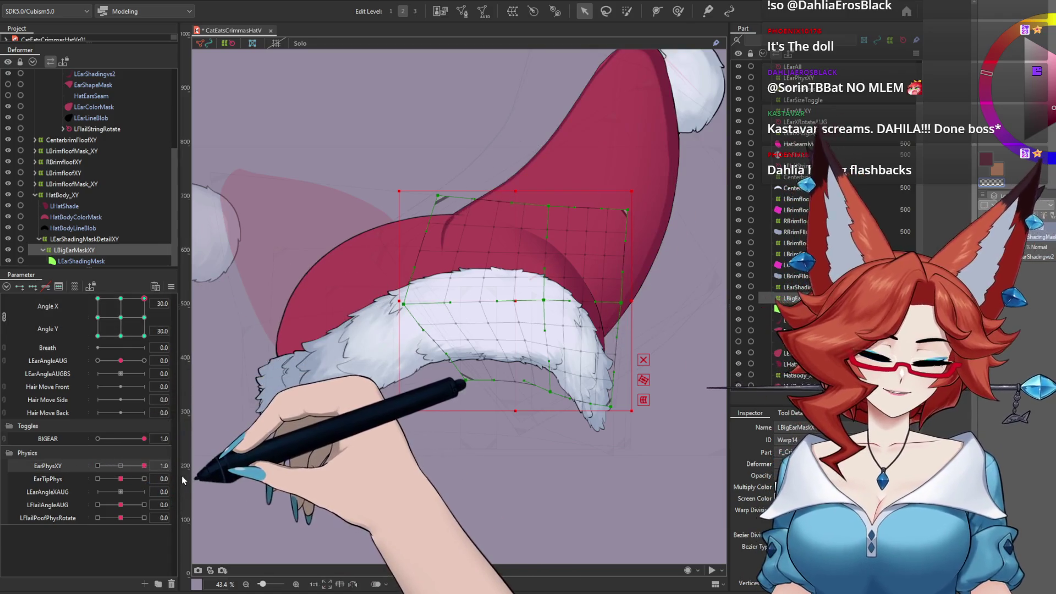
{"action": "mouse_move", "coordinate": [133, 476]}
{"action": "left_mouse_down"}
{"action": "mouse_move", "coordinate": [64, 475]}
{"action": "mouse_move", "coordinate": [78, 491]}
{"action": "left_mouse_up"}
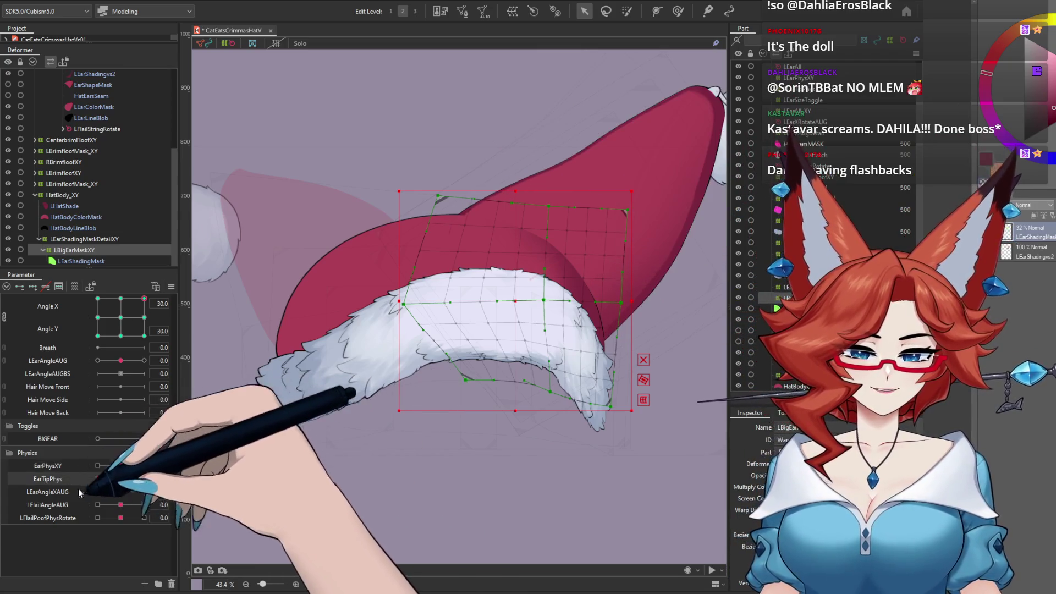
{"action": "left_click", "coordinate": [138, 444]}
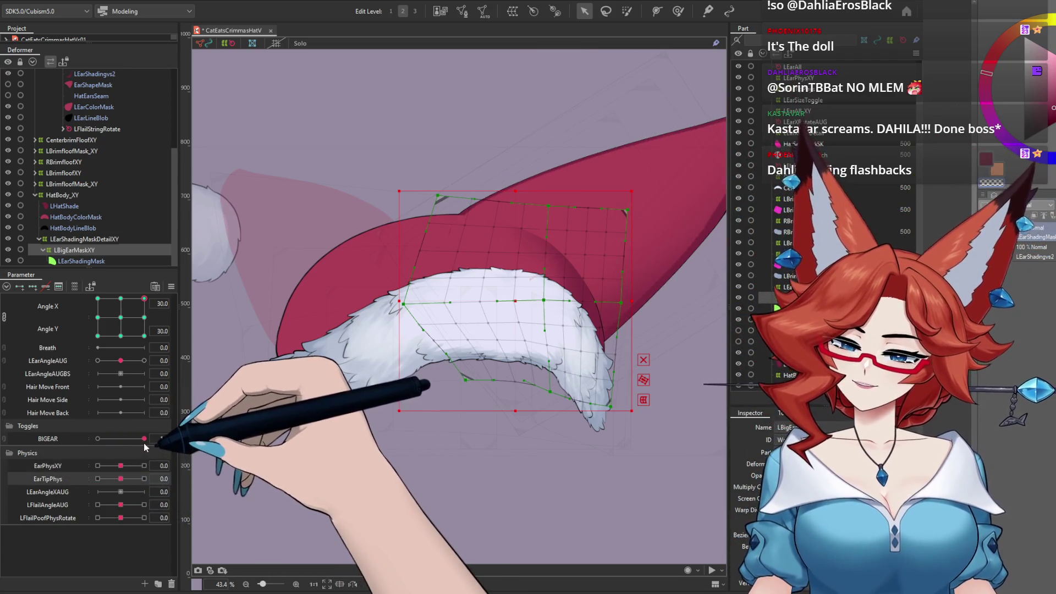
{"action": "left_click", "coordinate": [144, 479]}
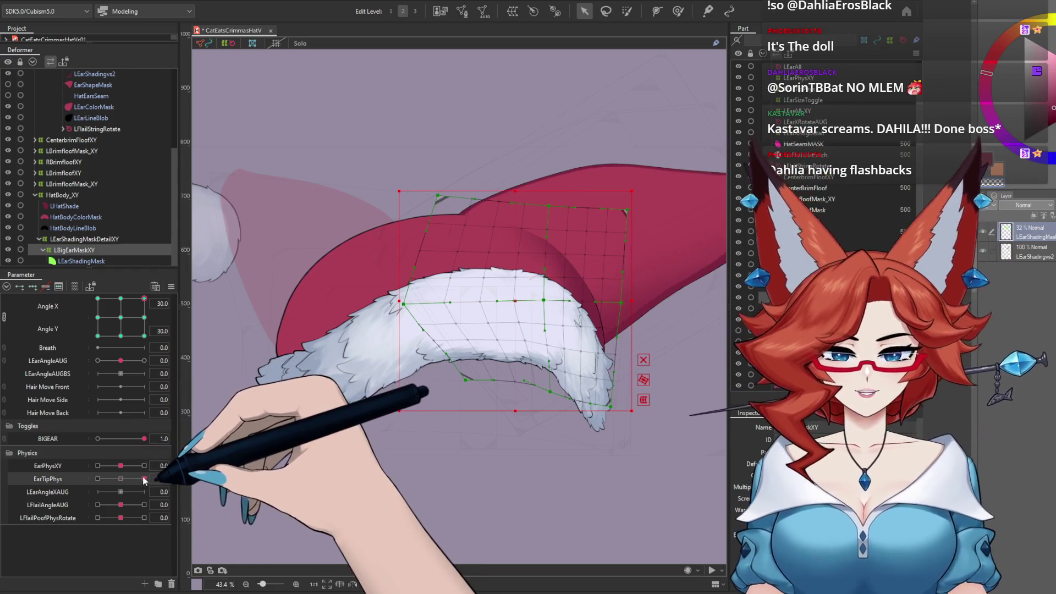
{"action": "left_click", "coordinate": [137, 467]}
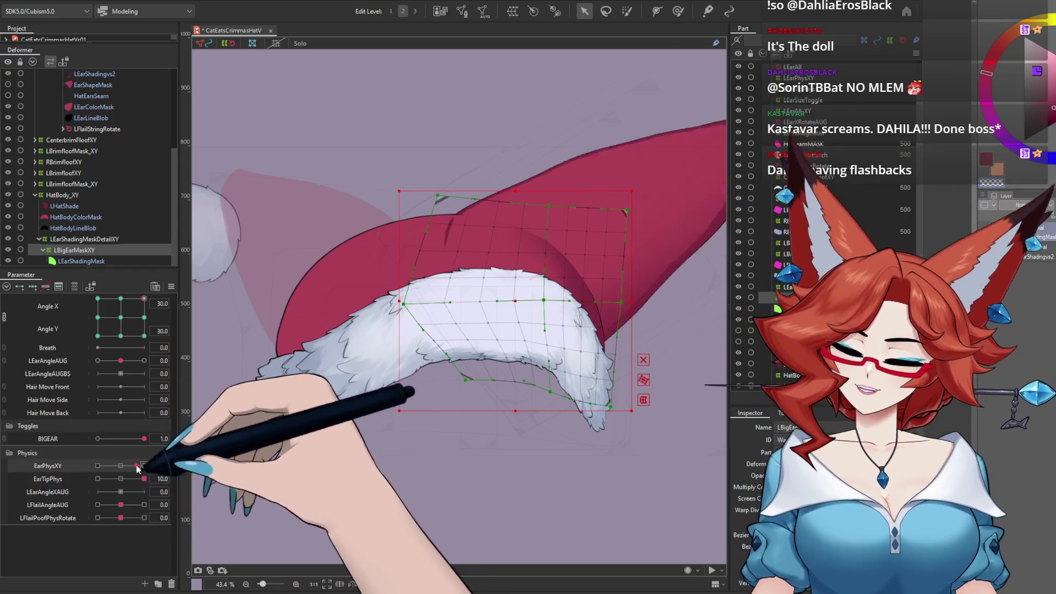
{"action": "left_click_drag", "start_coordinate": [137, 467], "coordinate": [144, 466]}
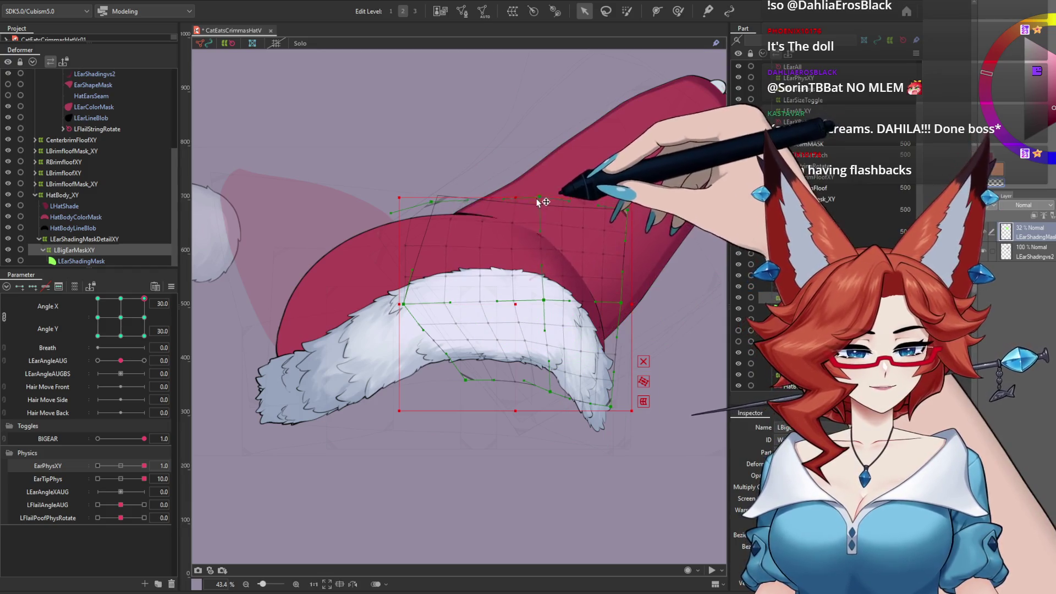
{"action": "mouse_move", "coordinate": [544, 202]}
{"action": "left_mouse_down"}
{"action": "mouse_move", "coordinate": [584, 135]}
{"action": "mouse_move", "coordinate": [539, 236]}
{"action": "mouse_move", "coordinate": [543, 198]}
{"action": "left_mouse_up"}
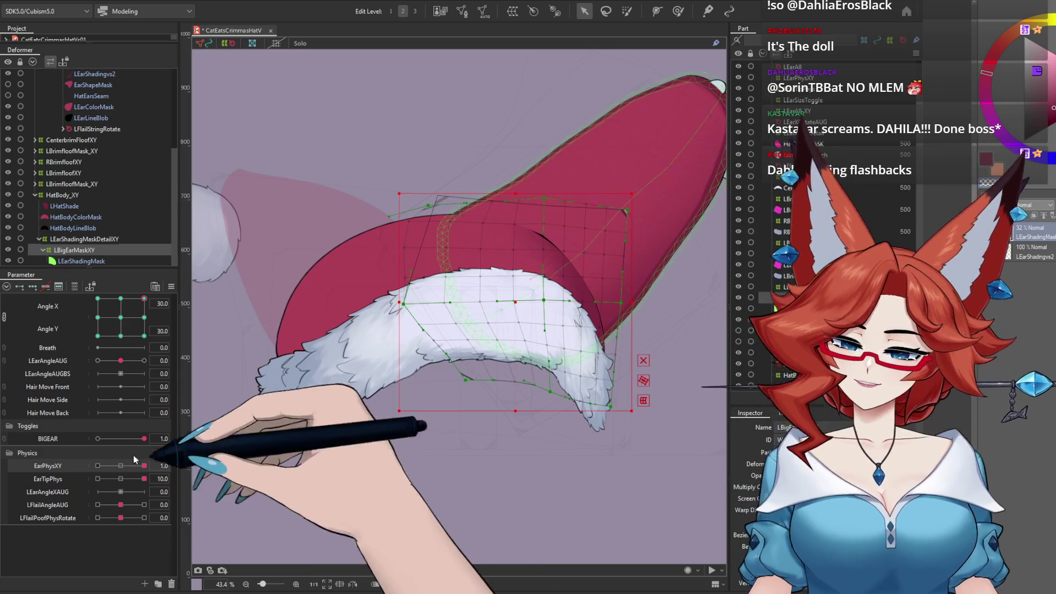
Return EarPhysXY and EarTipPhys to middle, preview other tilts, and switch BIGEAR off.
{"action": "left_click", "coordinate": [121, 467]}
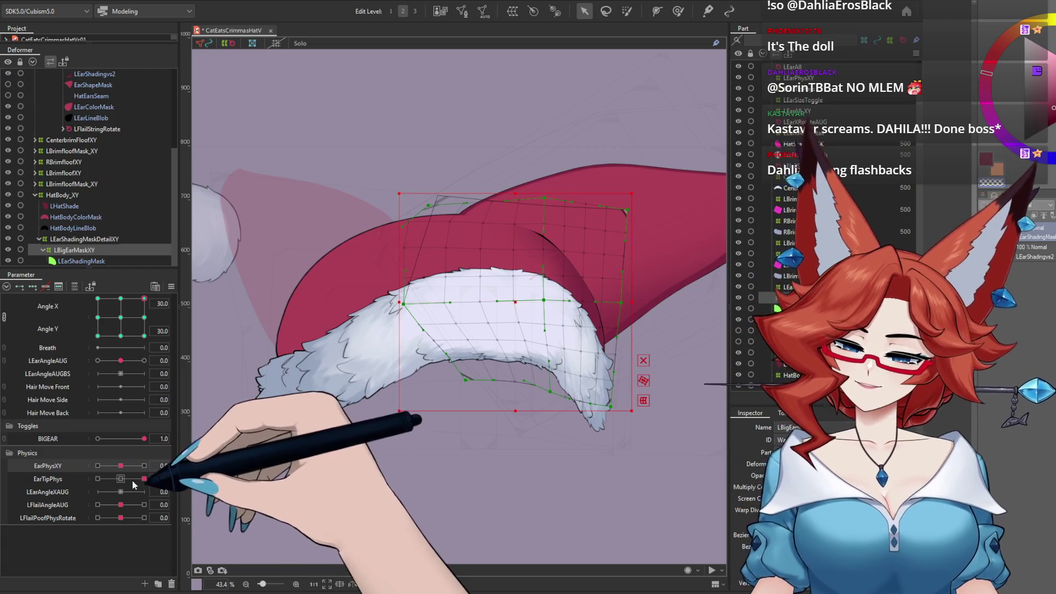
{"action": "left_click", "coordinate": [121, 480]}
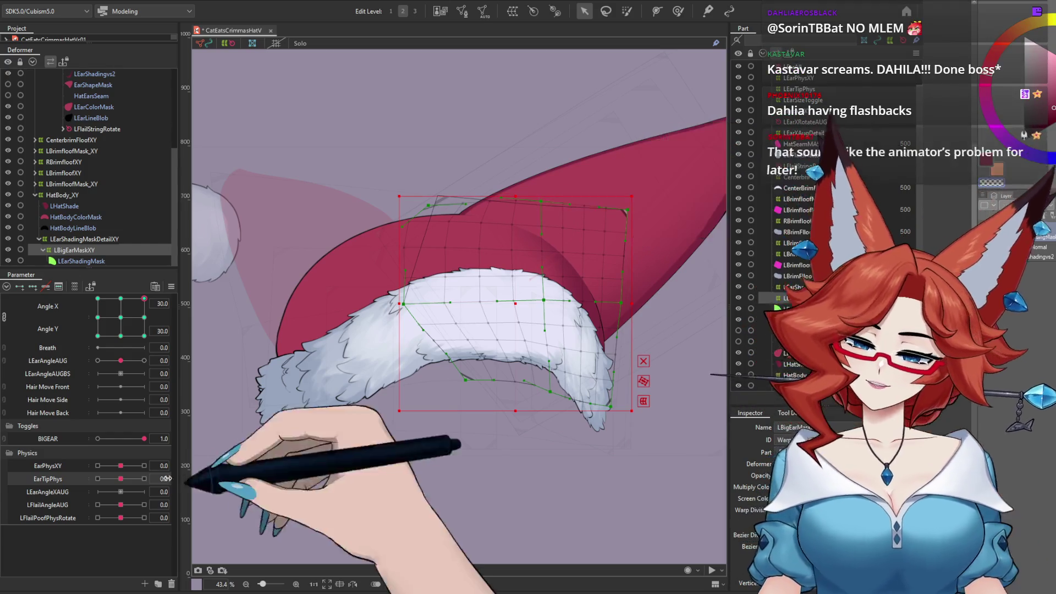
{"action": "mouse_move", "coordinate": [144, 299]}
{"action": "left_mouse_down"}
{"action": "mouse_move", "coordinate": [142, 326]}
{"action": "mouse_move", "coordinate": [74, 375]}
{"action": "mouse_move", "coordinate": [120, 342]}
{"action": "left_mouse_up"}
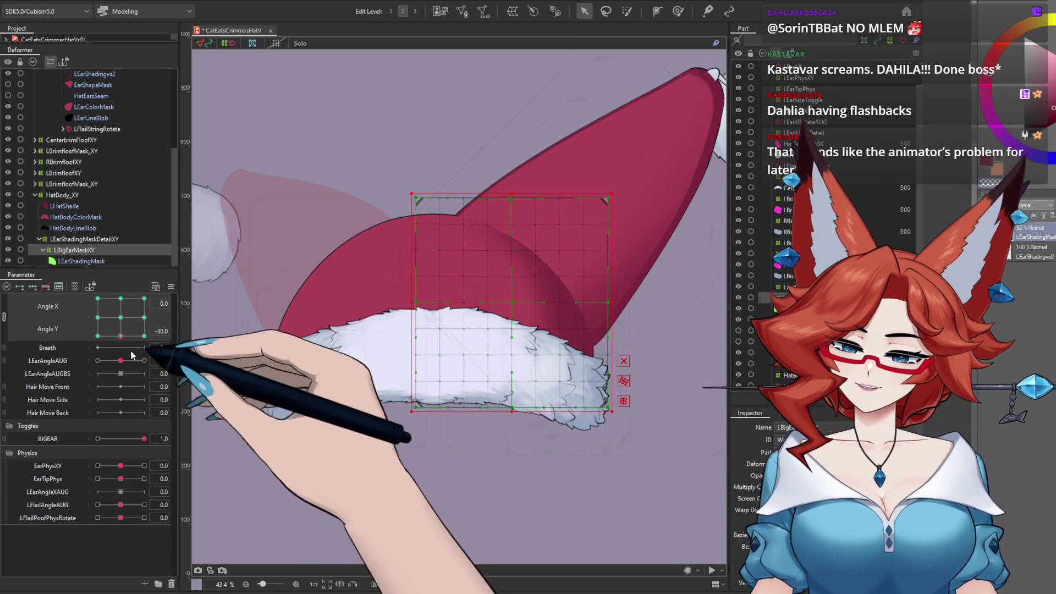
{"action": "mouse_move", "coordinate": [121, 336]}
{"action": "left_mouse_down"}
{"action": "mouse_move", "coordinate": [92, 345]}
{"action": "mouse_move", "coordinate": [130, 278]}
{"action": "mouse_move", "coordinate": [150, 279]}
{"action": "left_mouse_up"}
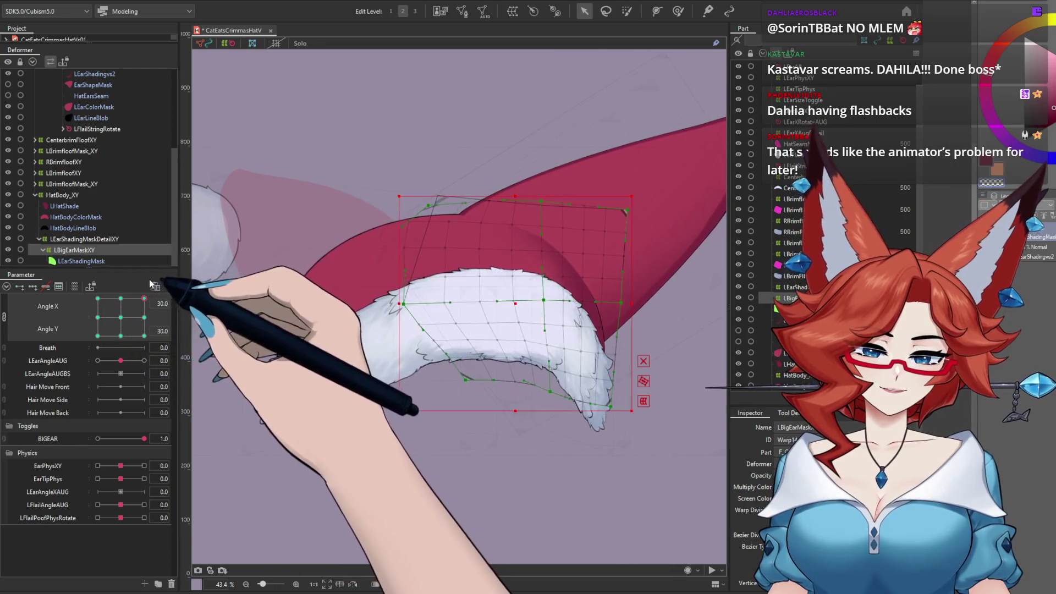
{"action": "left_click", "coordinate": [98, 440]}
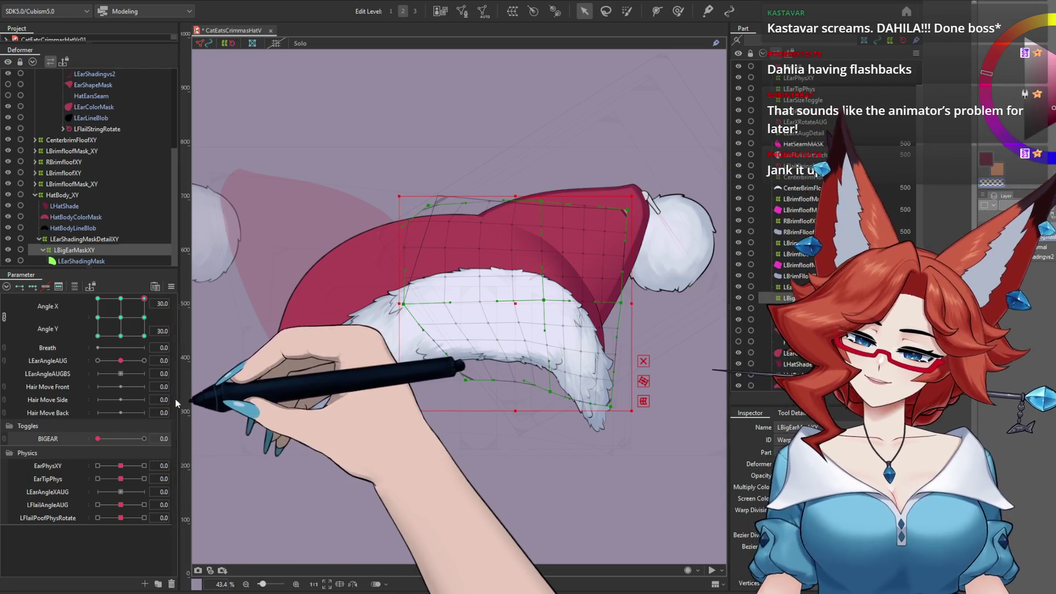
Sweep the head angle with BIGEAR off and on, then return to Angle X/Y 0,0 with BIGEAR off.
{"action": "left_click", "coordinate": [121, 318]}
{"action": "mouse_move", "coordinate": [119, 329]}
{"action": "left_mouse_down"}
{"action": "mouse_move", "coordinate": [160, 308]}
{"action": "mouse_move", "coordinate": [165, 330]}
{"action": "mouse_move", "coordinate": [176, 325]}
{"action": "mouse_move", "coordinate": [108, 283]}
{"action": "mouse_move", "coordinate": [90, 363]}
{"action": "mouse_move", "coordinate": [139, 282]}
{"action": "mouse_move", "coordinate": [83, 303]}
{"action": "mouse_move", "coordinate": [113, 372]}
{"action": "mouse_move", "coordinate": [180, 367]}
{"action": "mouse_move", "coordinate": [130, 448]}
{"action": "left_mouse_up"}
{"action": "left_click", "coordinate": [131, 440]}
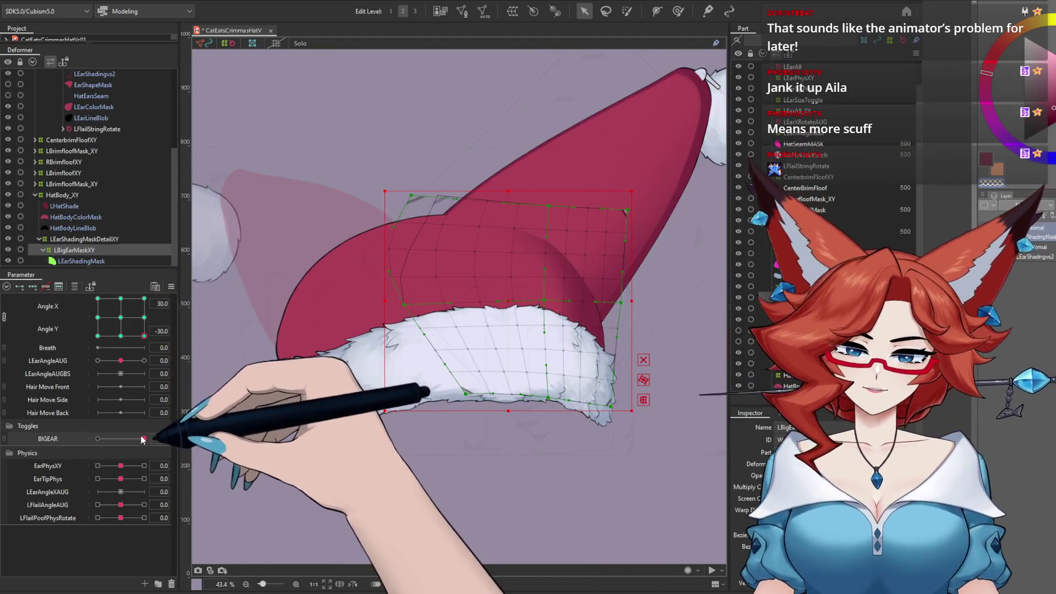
{"action": "mouse_move", "coordinate": [141, 344]}
{"action": "left_mouse_down"}
{"action": "mouse_move", "coordinate": [68, 341]}
{"action": "mouse_move", "coordinate": [82, 281]}
{"action": "mouse_move", "coordinate": [165, 324]}
{"action": "mouse_move", "coordinate": [104, 373]}
{"action": "left_mouse_up"}
{"action": "left_click_drag", "start_coordinate": [104, 335], "coordinate": [120, 318]}
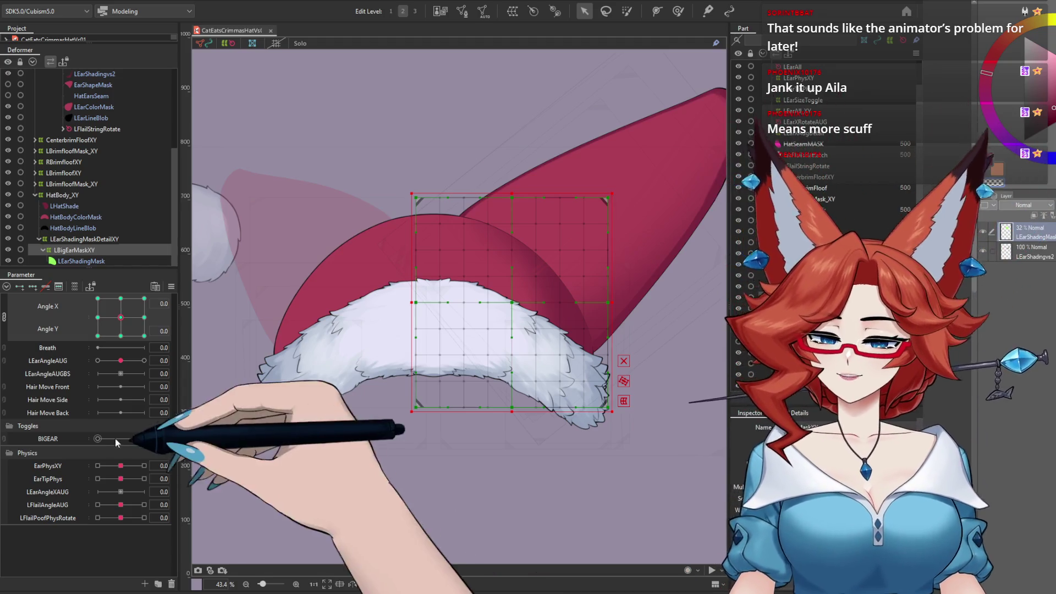
{"action": "left_click", "coordinate": [98, 439]}
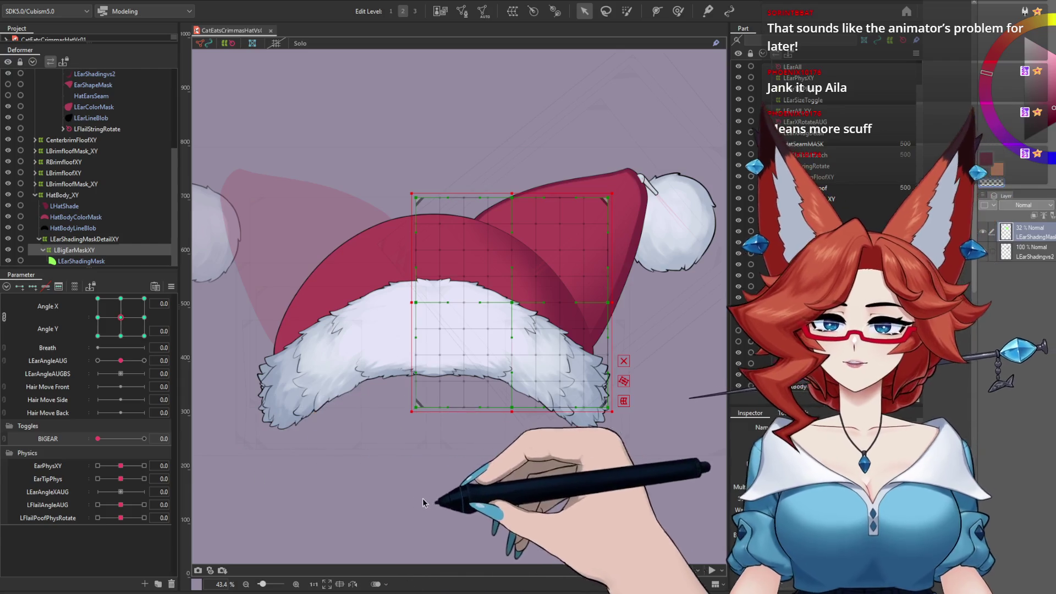
Open Physics Settings on the EarTipPhysWiggle group and swing the head in the preview.
{"action": "scroll", "coordinate": [464, 502], "scroll_direction": "down", "scroll_amount": 2}
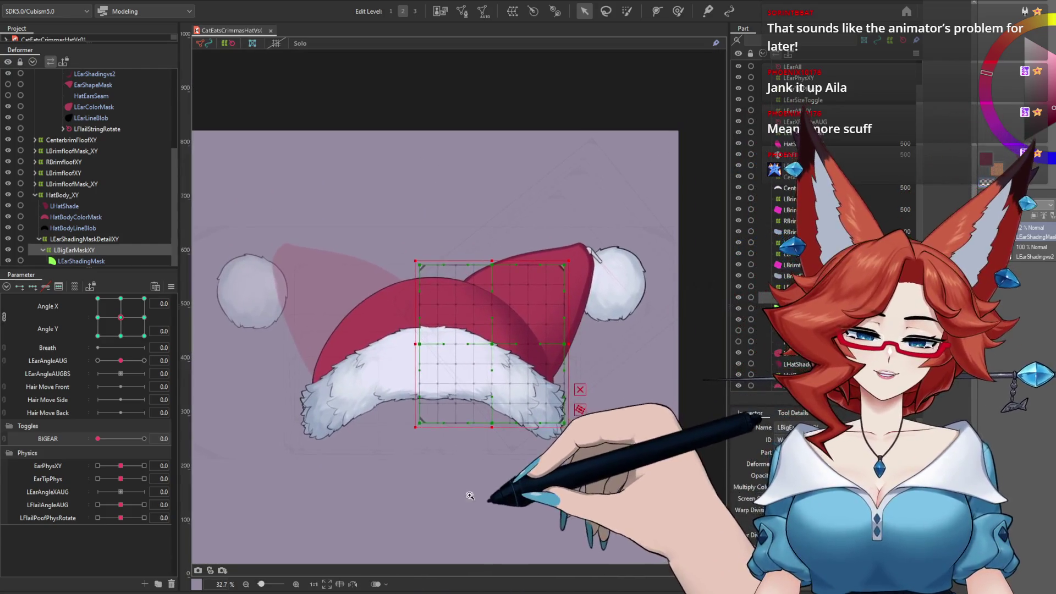
{"action": "scroll", "coordinate": [472, 493], "scroll_direction": "up", "scroll_amount": 1}
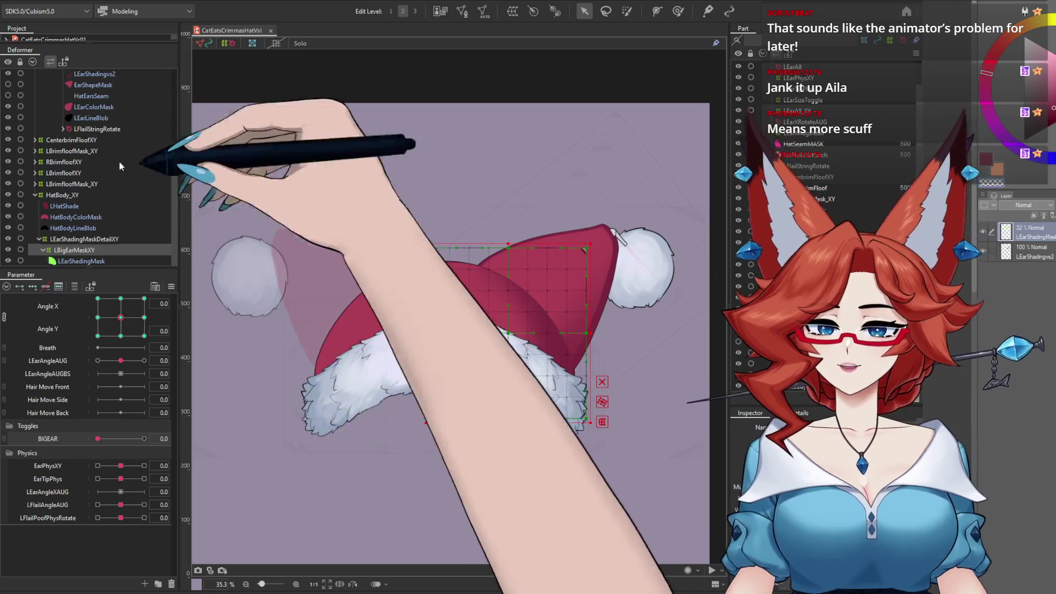
{"action": "right_click", "coordinate": [58, 225]}
{"action": "left_click", "coordinate": [106, 220]}
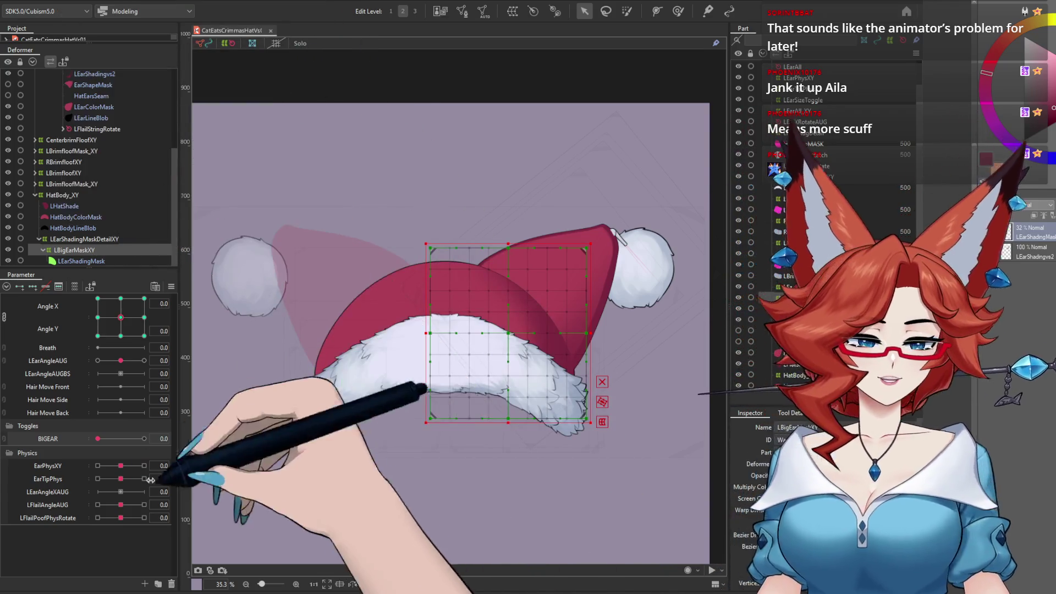
{"action": "mouse_move", "coordinate": [482, 496]}
{"action": "left_mouse_down"}
{"action": "mouse_move", "coordinate": [497, 264]}
{"action": "mouse_move", "coordinate": [455, 490]}
{"action": "mouse_move", "coordinate": [596, 216]}
{"action": "mouse_move", "coordinate": [473, 352]}
{"action": "mouse_move", "coordinate": [253, 258]}
{"action": "mouse_move", "coordinate": [204, 556]}
{"action": "mouse_move", "coordinate": [403, 572]}
{"action": "mouse_move", "coordinate": [825, 308]}
{"action": "mouse_move", "coordinate": [764, 474]}
{"action": "mouse_move", "coordinate": [671, 504]}
{"action": "left_mouse_up"}
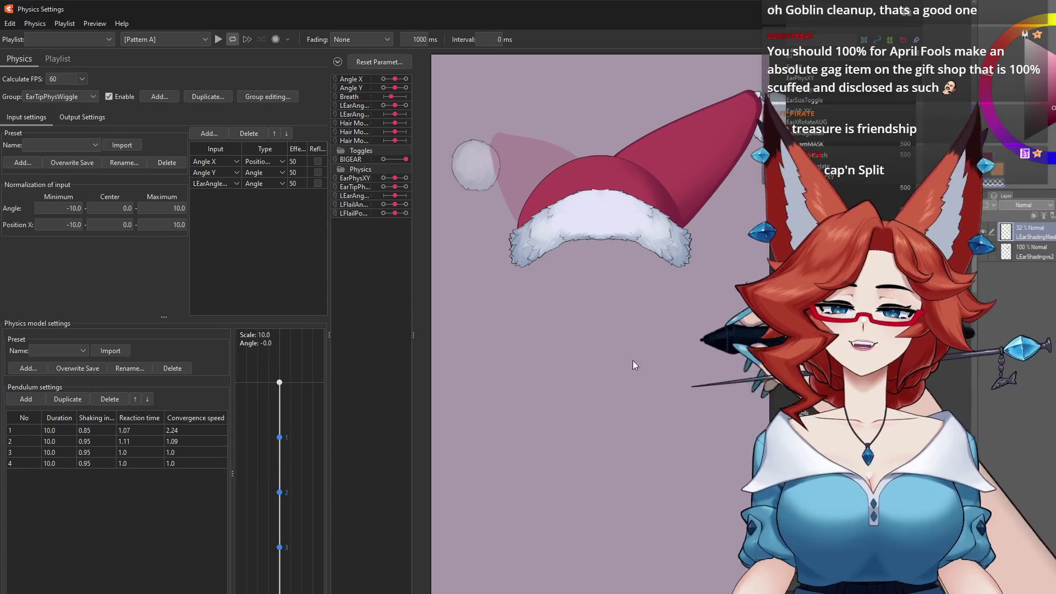
Swing the head fully side to side in the preview, then close Physics Settings.
{"action": "left_click_drag", "start_coordinate": [374, 288], "coordinate": [707, 425]}
{"action": "mouse_move", "coordinate": [599, 266]}
{"action": "left_mouse_down"}
{"action": "mouse_move", "coordinate": [372, 194]}
{"action": "mouse_move", "coordinate": [774, 452]}
{"action": "mouse_move", "coordinate": [380, 235]}
{"action": "mouse_move", "coordinate": [363, 238]}
{"action": "mouse_move", "coordinate": [671, 462]}
{"action": "mouse_move", "coordinate": [663, 400]}
{"action": "mouse_move", "coordinate": [484, 242]}
{"action": "mouse_move", "coordinate": [372, 501]}
{"action": "left_mouse_up"}
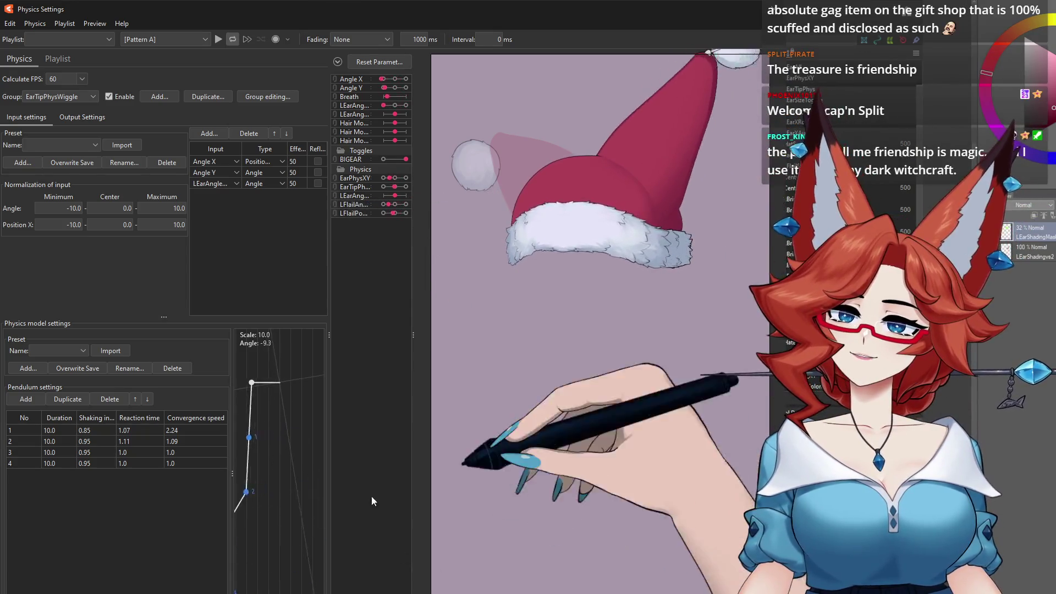
{"action": "left_click", "coordinate": [807, 16]}
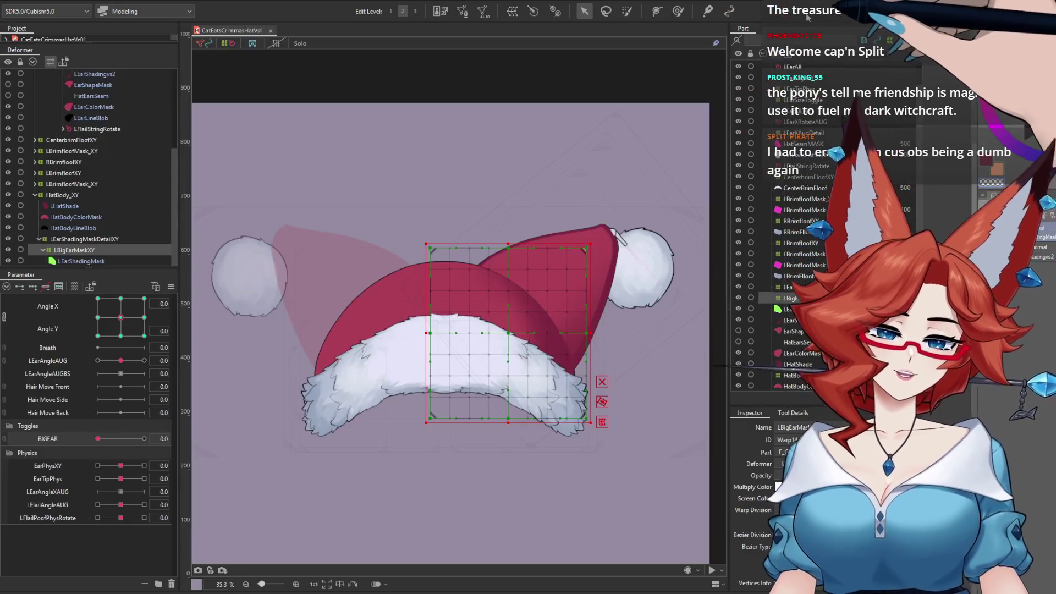
Select LHatShade to inspect it, then bring the Physics Settings window back up.
{"action": "left_click", "coordinate": [65, 207]}
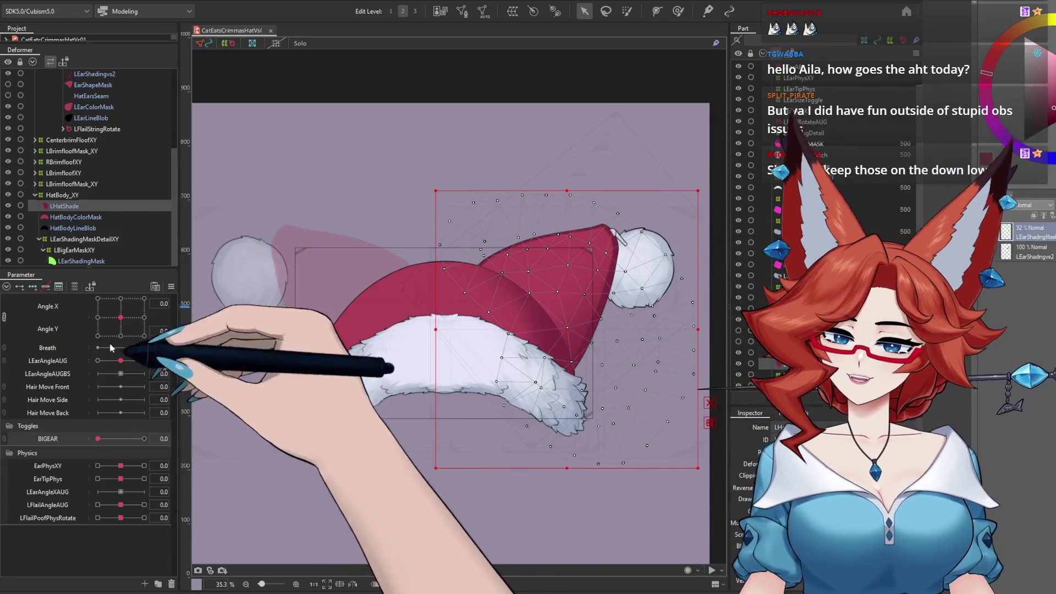
{"action": "right_click", "coordinate": [83, 162]}
{"action": "key", "text": "Escape"}
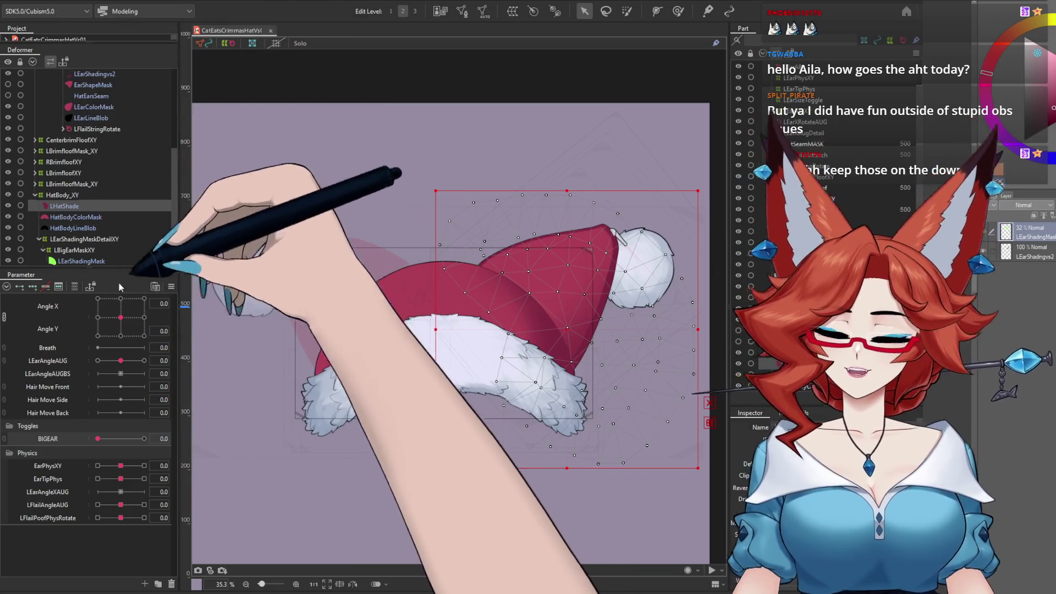
{"action": "key", "text": "alt+Tab"}
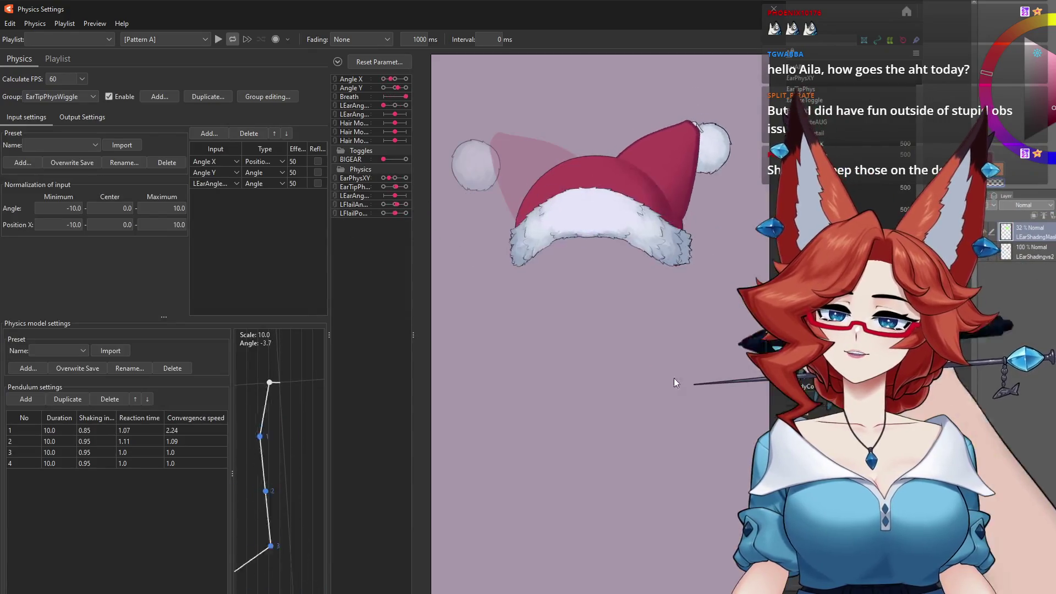
Swing the head once more in the preview and close Physics Settings.
{"action": "mouse_move", "coordinate": [684, 301]}
{"action": "left_mouse_down"}
{"action": "mouse_move", "coordinate": [434, 297]}
{"action": "mouse_move", "coordinate": [495, 590]}
{"action": "mouse_move", "coordinate": [738, 513]}
{"action": "mouse_move", "coordinate": [709, 524]}
{"action": "mouse_move", "coordinate": [676, 357]}
{"action": "mouse_move", "coordinate": [660, 337]}
{"action": "mouse_move", "coordinate": [717, 473]}
{"action": "mouse_move", "coordinate": [469, 303]}
{"action": "mouse_move", "coordinate": [694, 416]}
{"action": "mouse_move", "coordinate": [727, 410]}
{"action": "mouse_move", "coordinate": [632, 348]}
{"action": "mouse_move", "coordinate": [385, 333]}
{"action": "mouse_move", "coordinate": [760, 549]}
{"action": "mouse_move", "coordinate": [753, 556]}
{"action": "mouse_move", "coordinate": [724, 568]}
{"action": "mouse_move", "coordinate": [360, 563]}
{"action": "mouse_move", "coordinate": [663, 416]}
{"action": "mouse_move", "coordinate": [667, 424]}
{"action": "mouse_move", "coordinate": [439, 592]}
{"action": "mouse_move", "coordinate": [738, 436]}
{"action": "mouse_move", "coordinate": [487, 563]}
{"action": "mouse_move", "coordinate": [483, 556]}
{"action": "mouse_move", "coordinate": [762, 550]}
{"action": "mouse_move", "coordinate": [462, 566]}
{"action": "mouse_move", "coordinate": [715, 344]}
{"action": "left_mouse_up"}
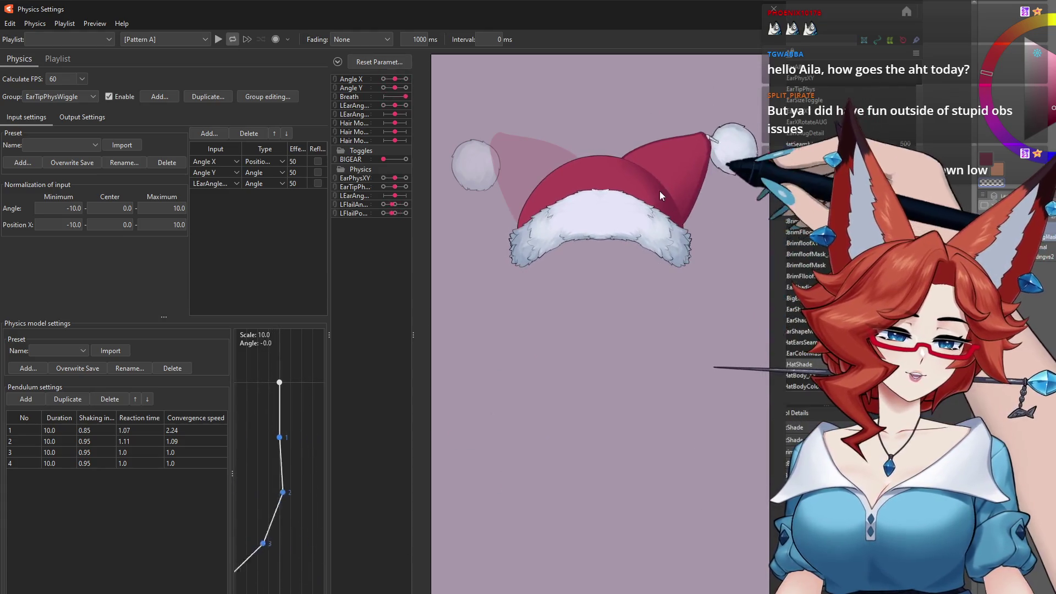
{"action": "left_click", "coordinate": [773, 9]}
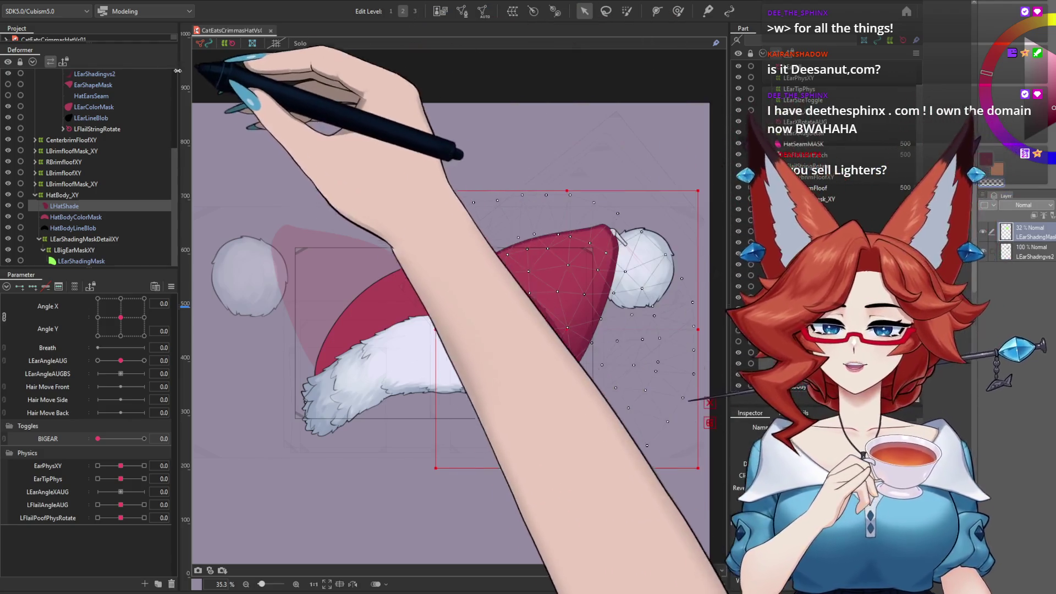
{"action": "left_click", "coordinate": [68, 1]}
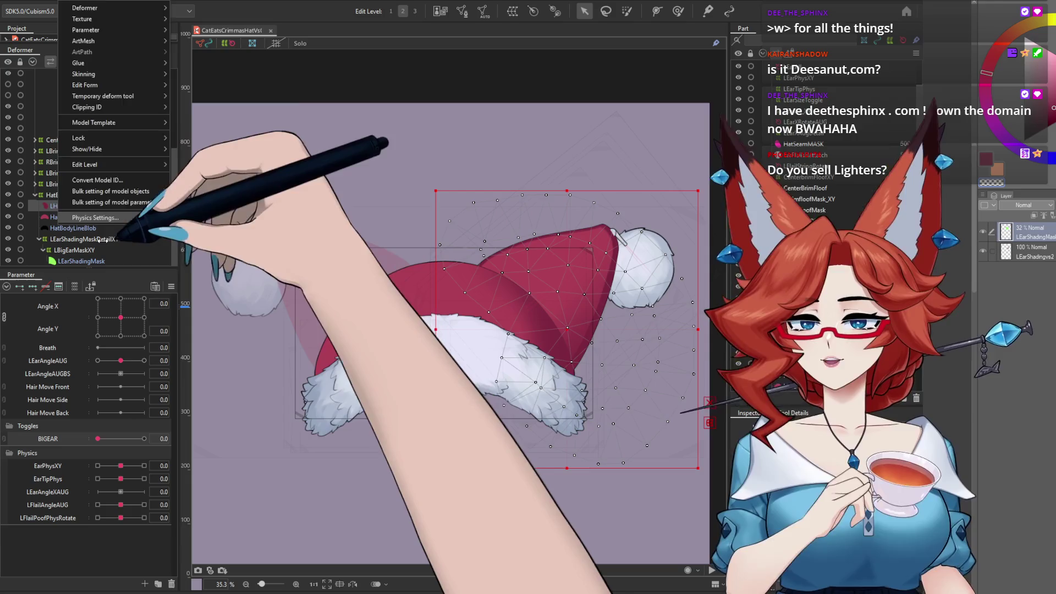
{"action": "left_click", "coordinate": [95, 218]}
{"action": "mouse_move", "coordinate": [644, 255]}
{"action": "left_mouse_down"}
{"action": "mouse_move", "coordinate": [412, 276]}
{"action": "mouse_move", "coordinate": [550, 308]}
{"action": "mouse_move", "coordinate": [755, 392]}
{"action": "mouse_move", "coordinate": [589, 523]}
{"action": "mouse_move", "coordinate": [528, 495]}
{"action": "mouse_move", "coordinate": [480, 438]}
{"action": "mouse_move", "coordinate": [461, 572]}
{"action": "left_mouse_up"}
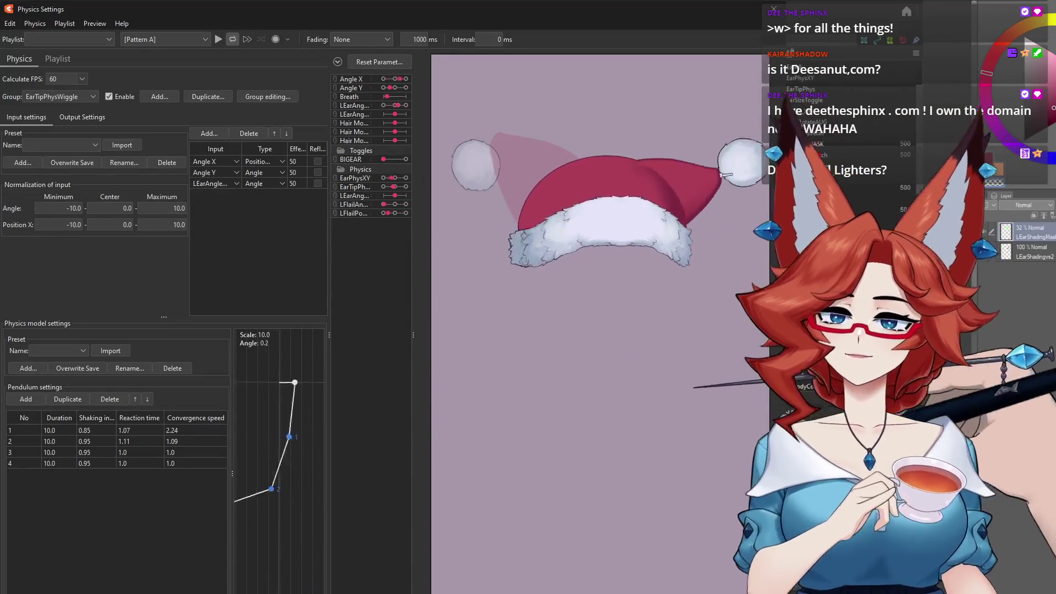
{"action": "mouse_move", "coordinate": [497, 295]}
{"action": "left_mouse_down"}
{"action": "mouse_move", "coordinate": [629, 514]}
{"action": "mouse_move", "coordinate": [620, 267]}
{"action": "mouse_move", "coordinate": [546, 533]}
{"action": "left_mouse_up"}
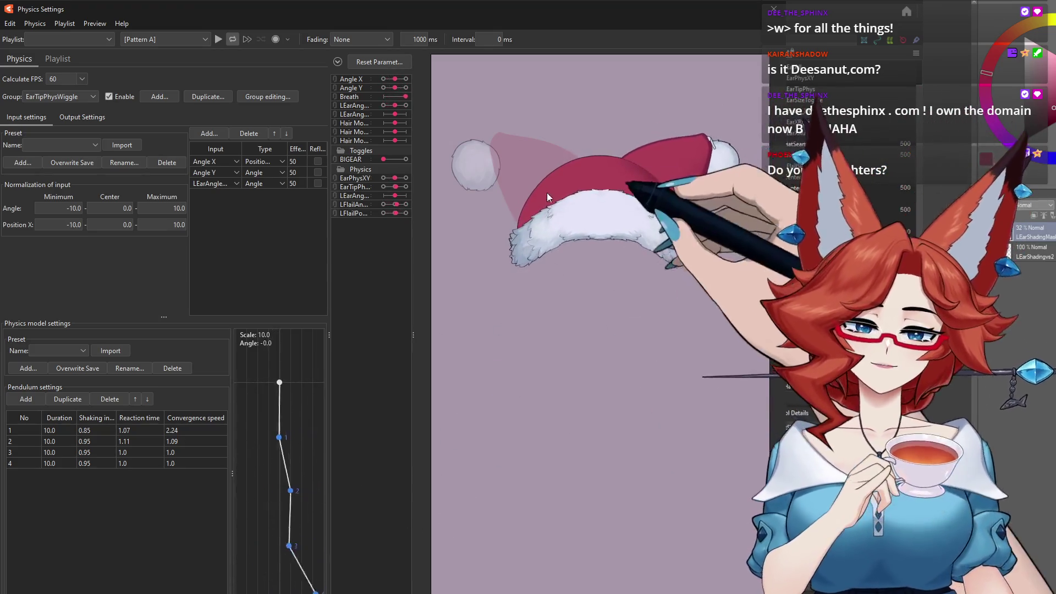
{"action": "mouse_move", "coordinate": [544, 403]}
{"action": "left_mouse_down"}
{"action": "mouse_move", "coordinate": [414, 526]}
{"action": "mouse_move", "coordinate": [710, 506]}
{"action": "mouse_move", "coordinate": [563, 298]}
{"action": "mouse_move", "coordinate": [566, 537]}
{"action": "mouse_move", "coordinate": [480, 556]}
{"action": "left_mouse_up"}
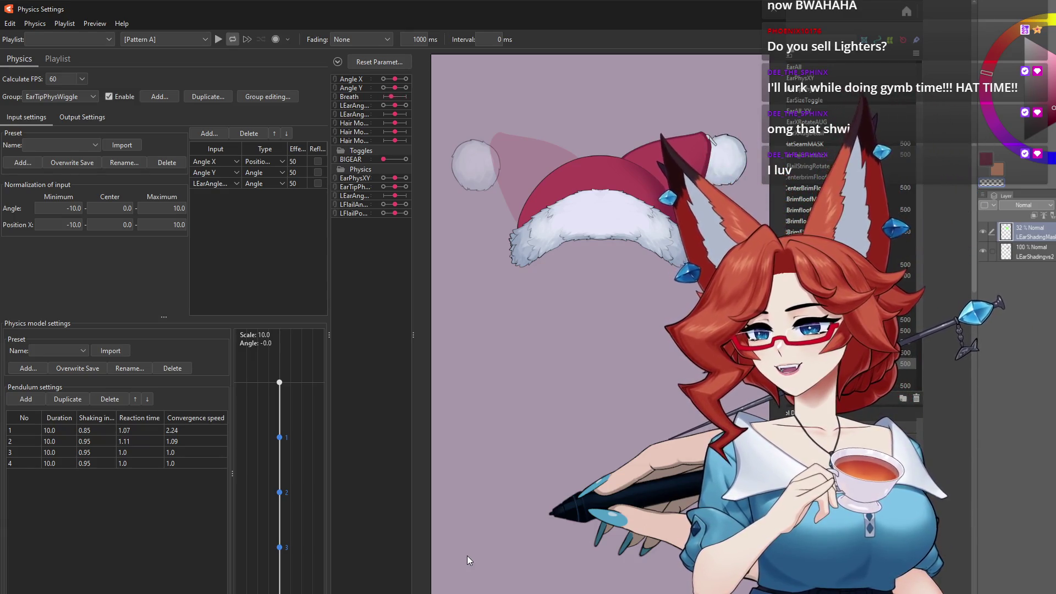
{"action": "left_click", "coordinate": [806, 19]}
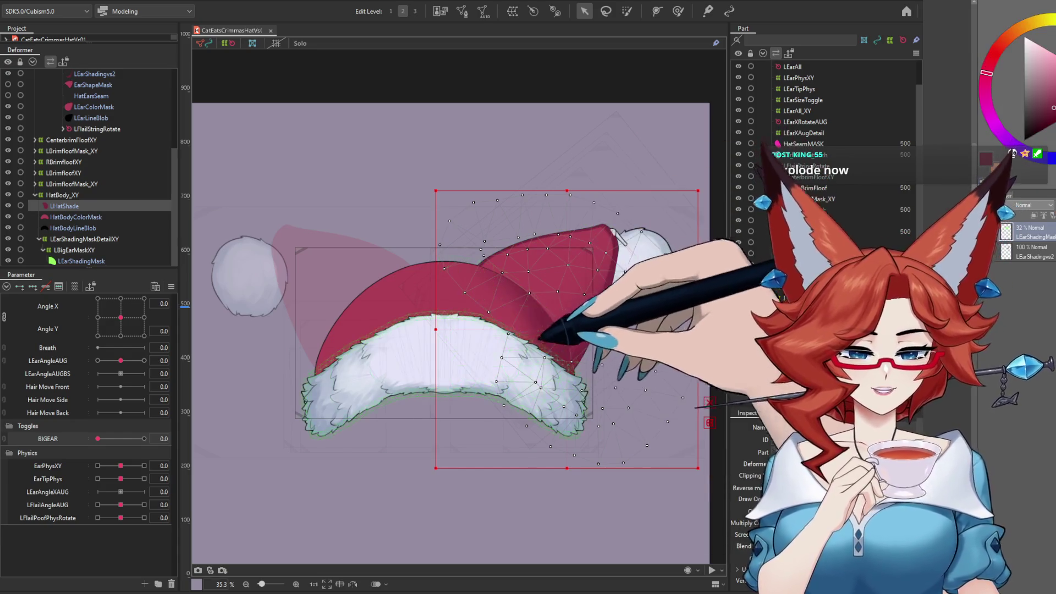
Select the LEarShadingMask mesh to inspect it on the canvas.
{"action": "left_click", "coordinate": [80, 261]}
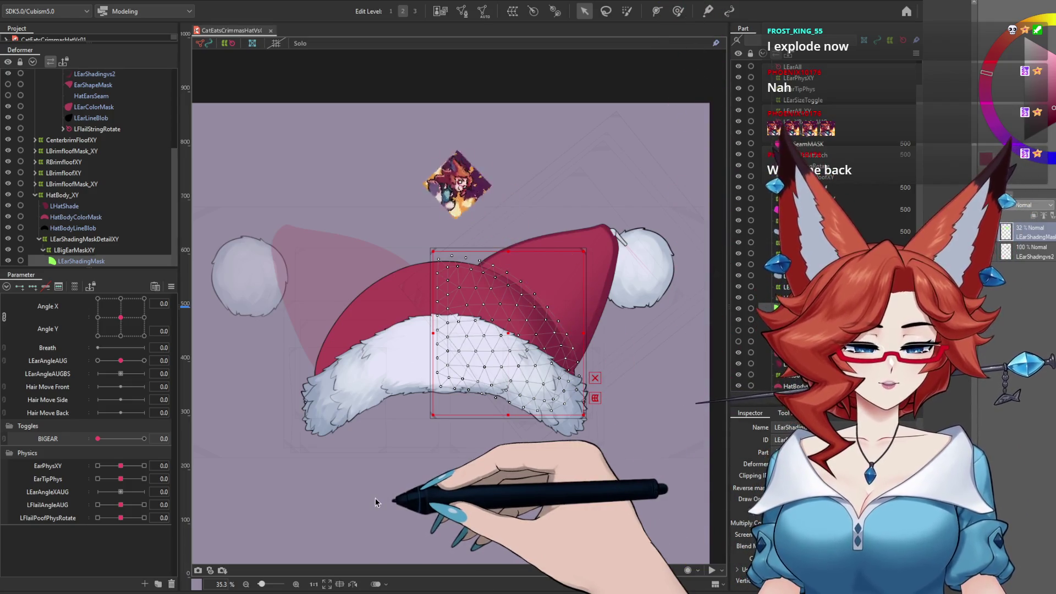
{"action": "left_click", "coordinate": [82, 205]}
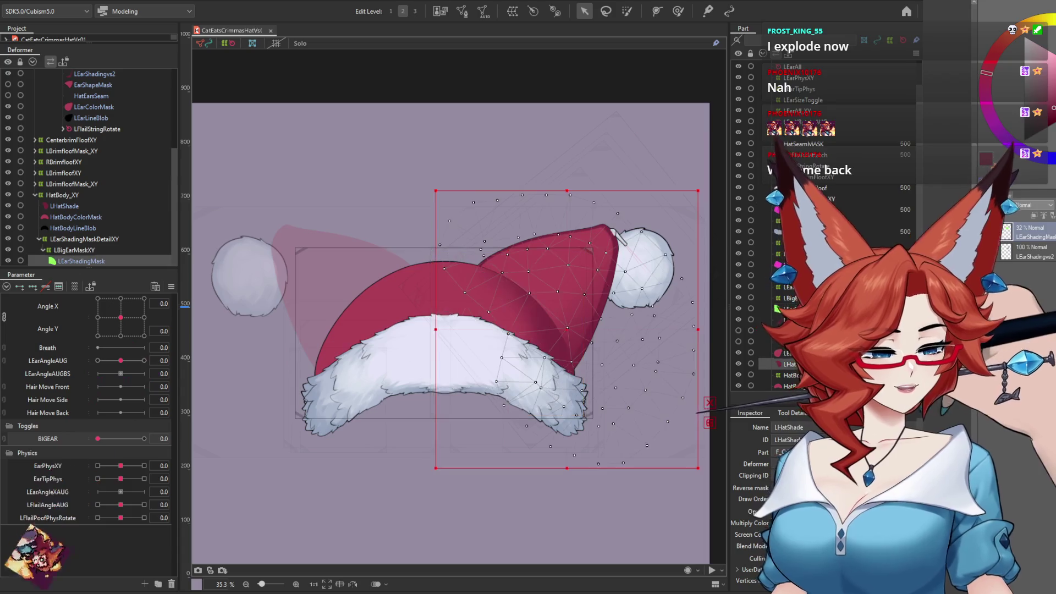